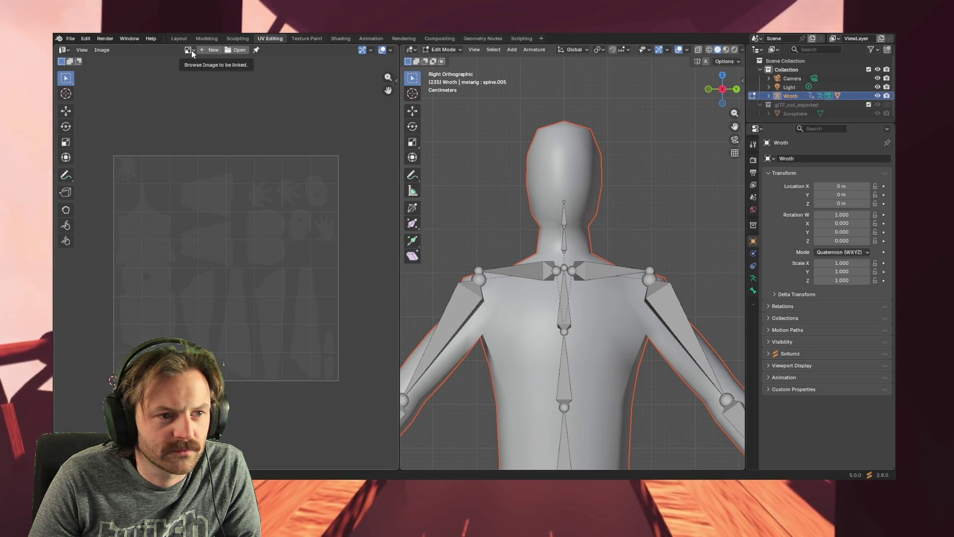
- Load the Wroth_Head.png face image into the UV editor via the File menu
click(72, 39)
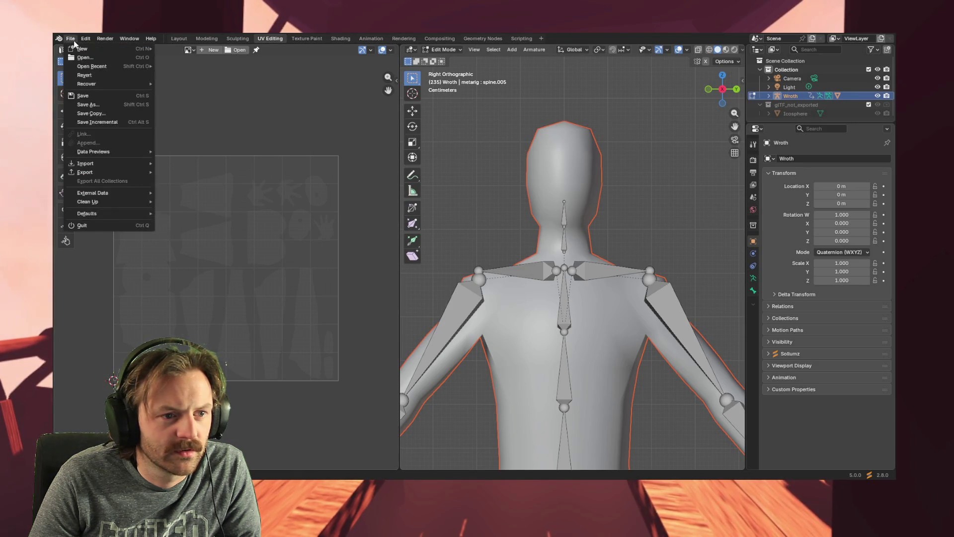
mouse_move(89, 165)
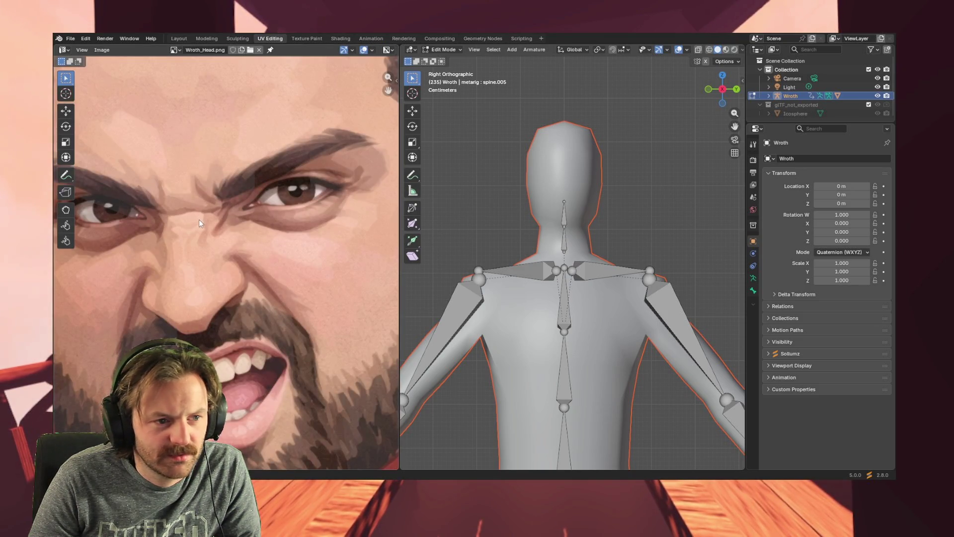
- Choose the Move tool, zoom out to the whole Wroth_Head.png portrait, and select Wroth
click(64, 112)
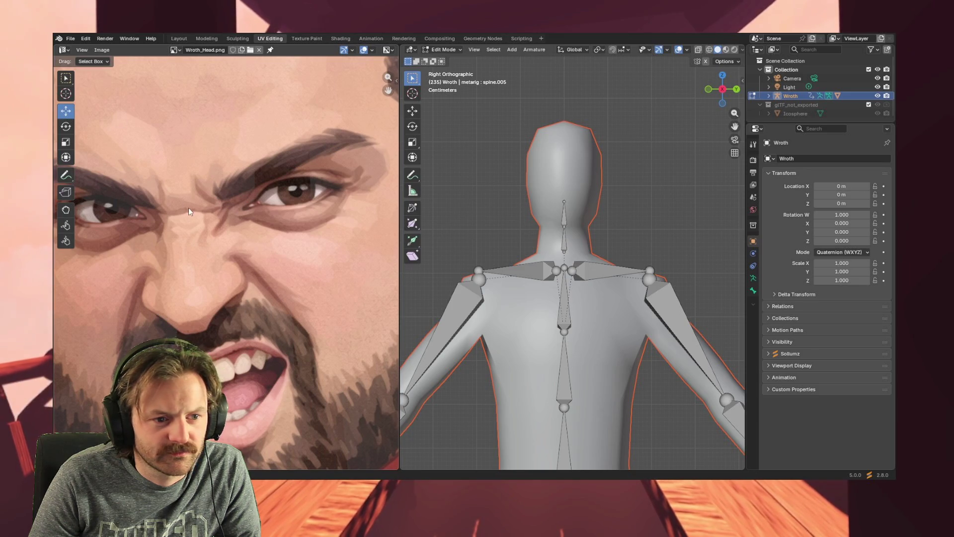
scroll(176, 144, down, 6)
scroll(194, 254, up, 1)
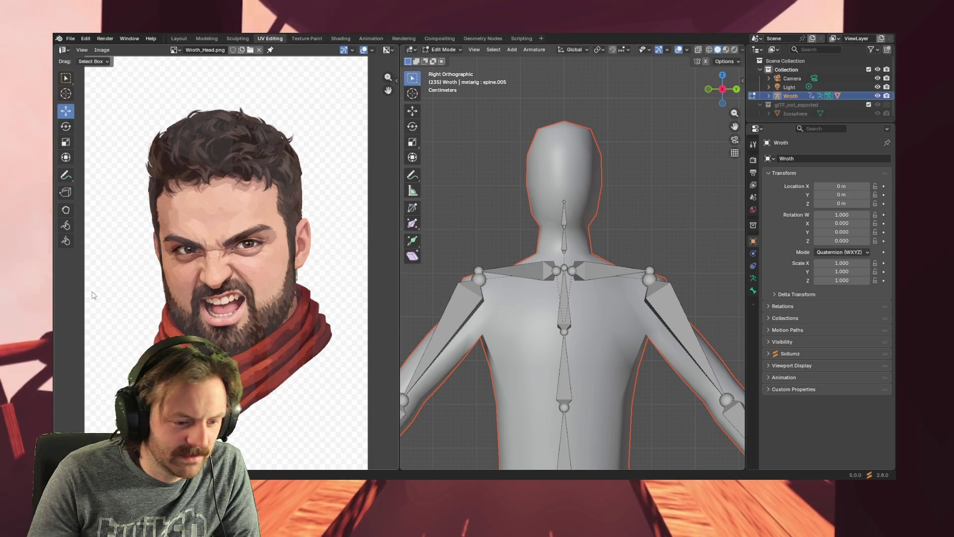
key(ctrl+z)
scroll(255, 293, up, 4)
click(779, 96)
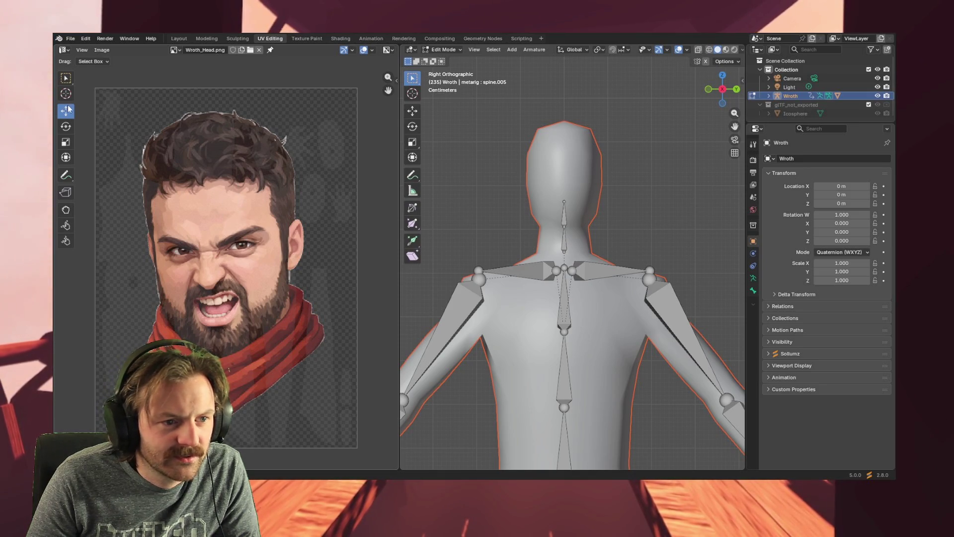
- Choose the Scale tool and orbit the 3D viewport to see the rig in perspective
click(66, 144)
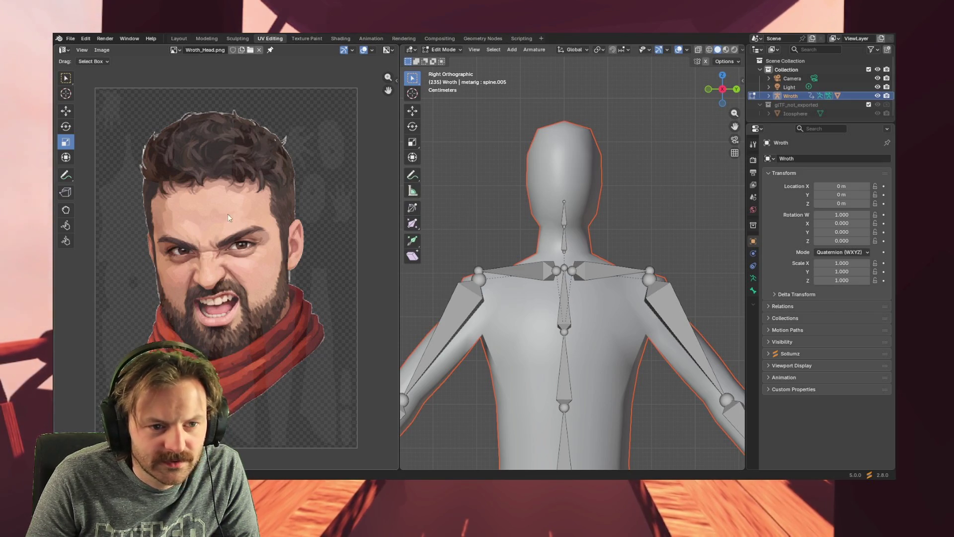
mouse_move(596, 302)
middle_down()
mouse_move(449, 340)
mouse_move(593, 310)
middle_up()
scroll(448, 340, up, 3)
scroll(593, 309, down, 5)
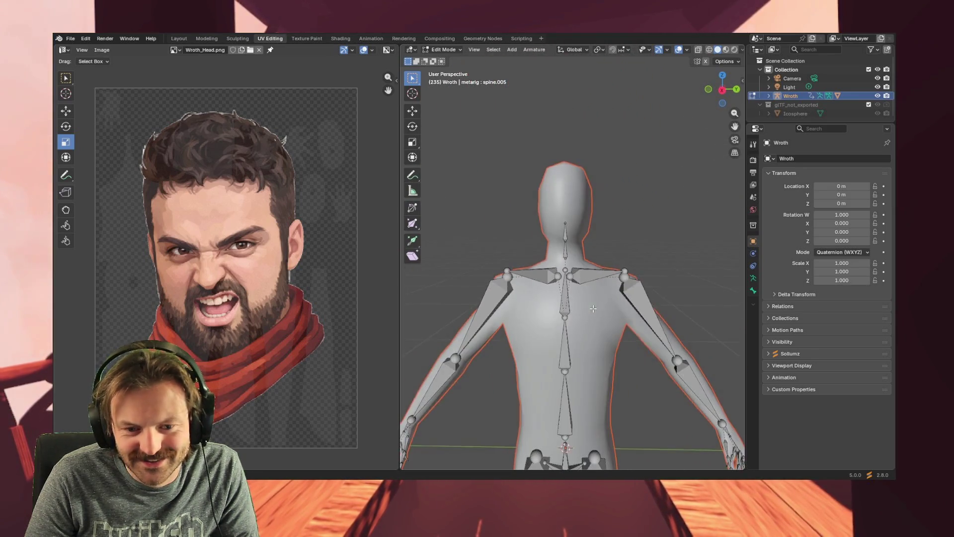
click(444, 50)
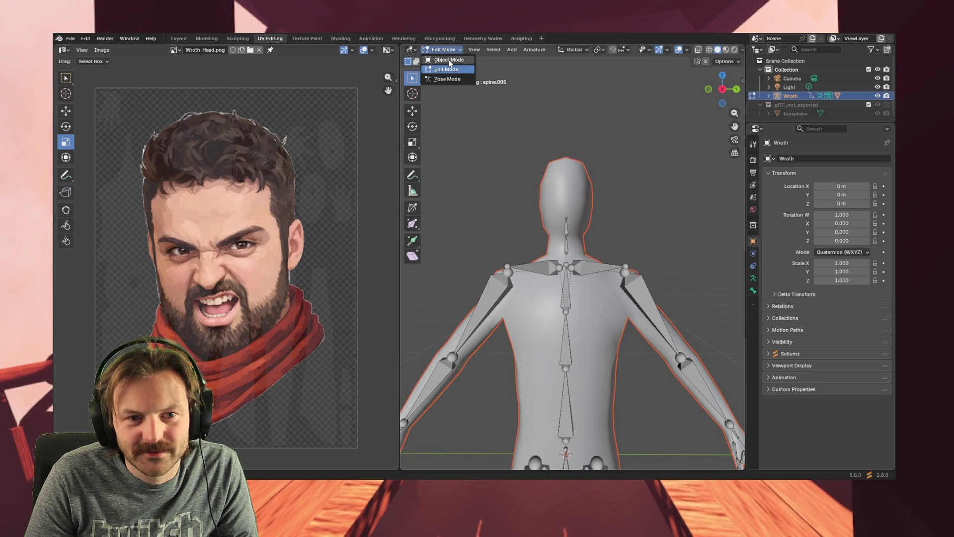
- Put the rig in Object Mode and orbit round to a front view of the torso
click(449, 60)
scroll(532, 316, up, 8)
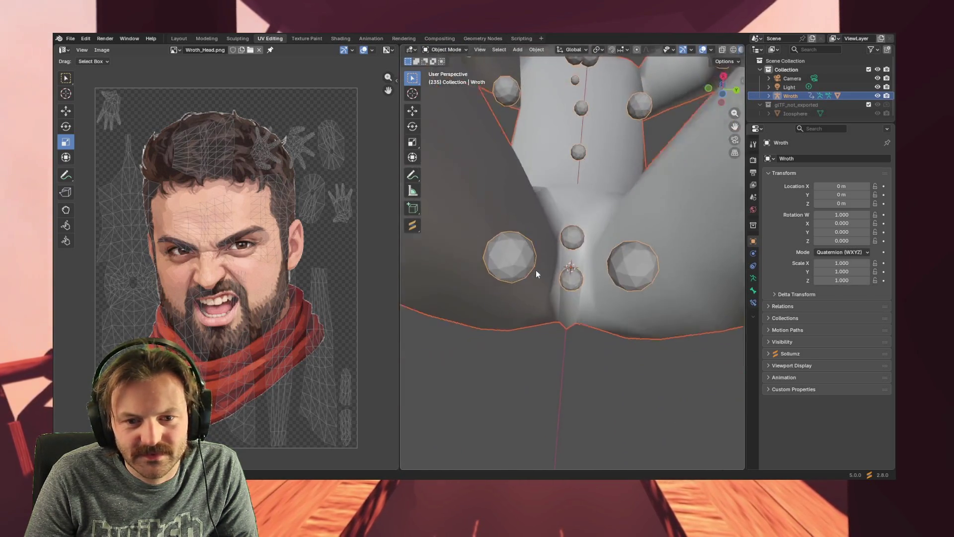
scroll(535, 283, down, 5)
mouse_move(535, 283)
middle_down()
mouse_move(528, 334)
mouse_move(689, 360)
mouse_move(548, 321)
mouse_move(523, 328)
middle_up()
scroll(538, 322, up, 3)
scroll(538, 322, down, 5)
scroll(549, 322, up, 5)
scroll(547, 318, down, 5)
scroll(530, 326, up, 5)
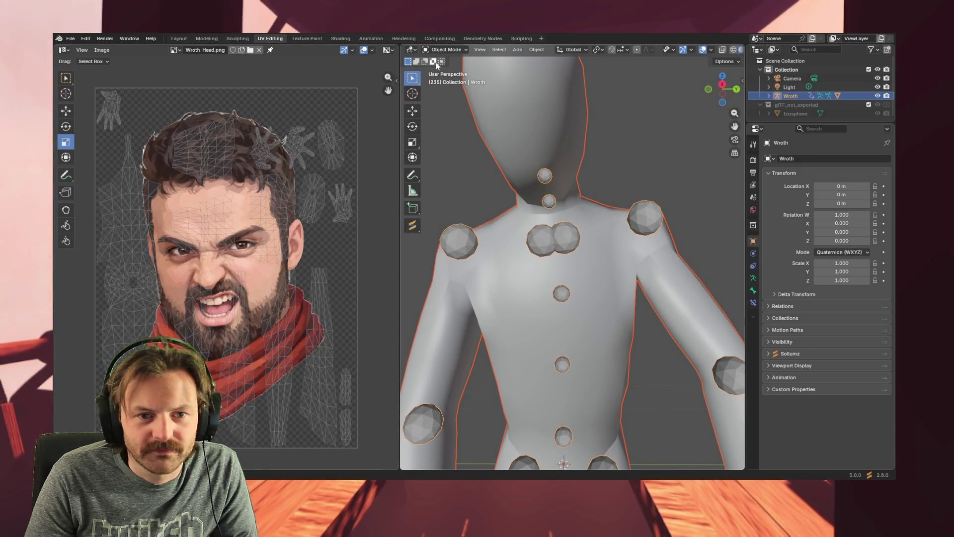
- Switch the rig to Edit Mode, then back to Object Mode so the UVs overlay the face image
click(446, 50)
click(447, 70)
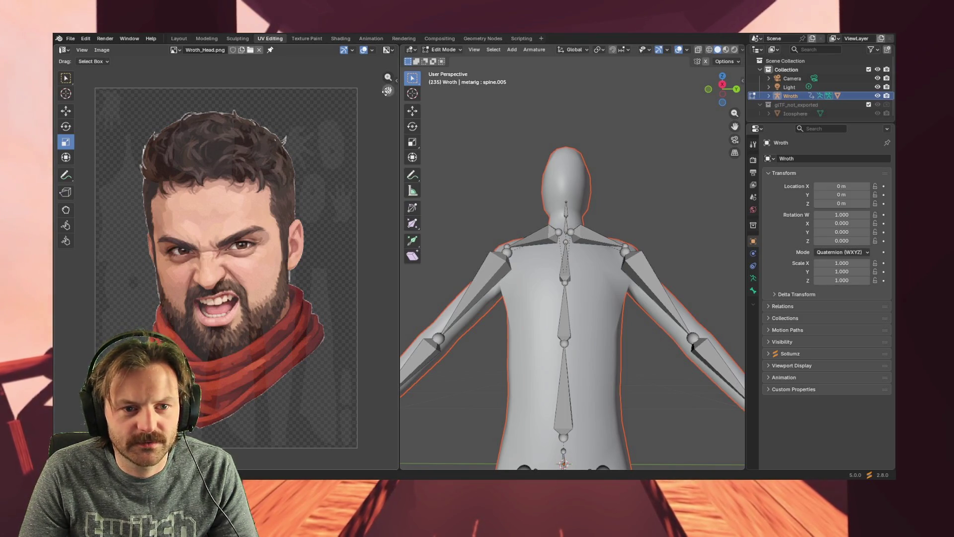
key(ctrl+z)
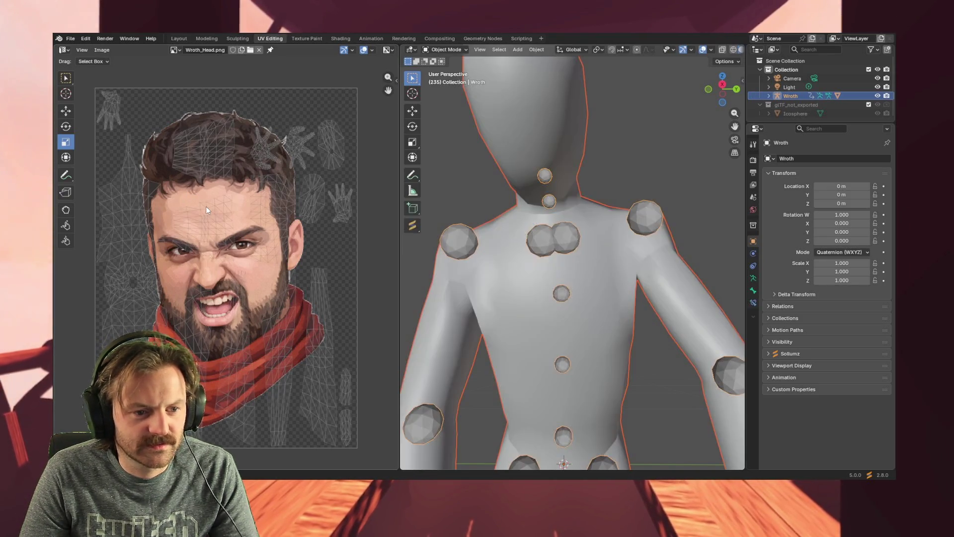
- Return the rig to armature Edit Mode, select the Wroth mesh, and snap to Right Orthographic view
key(ctrl+shift+z)
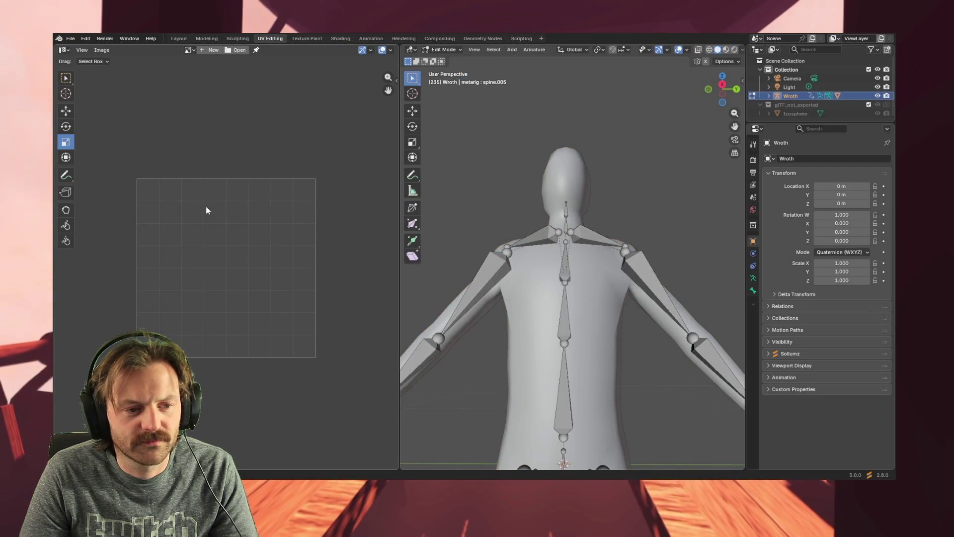
click(791, 95)
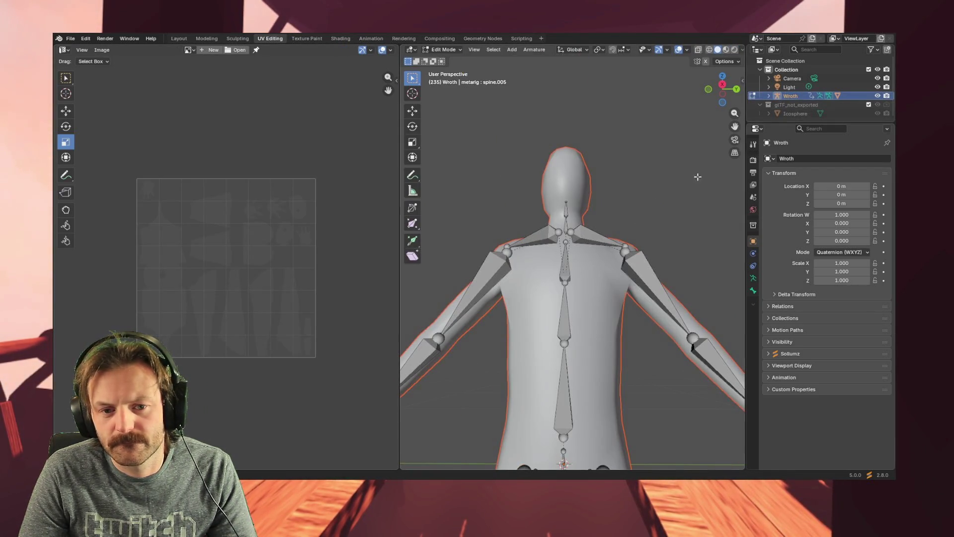
key(KP_3)
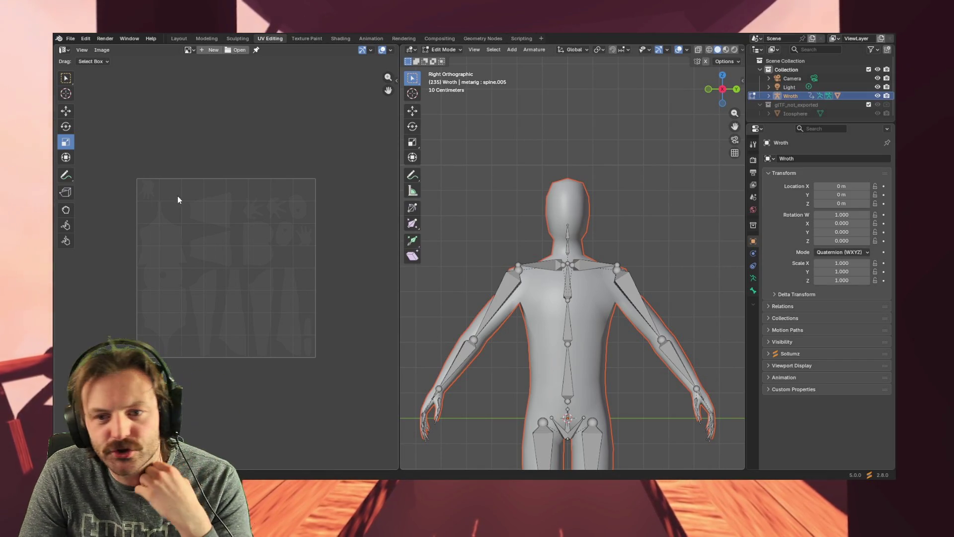
scroll(789, 112, down, 1)
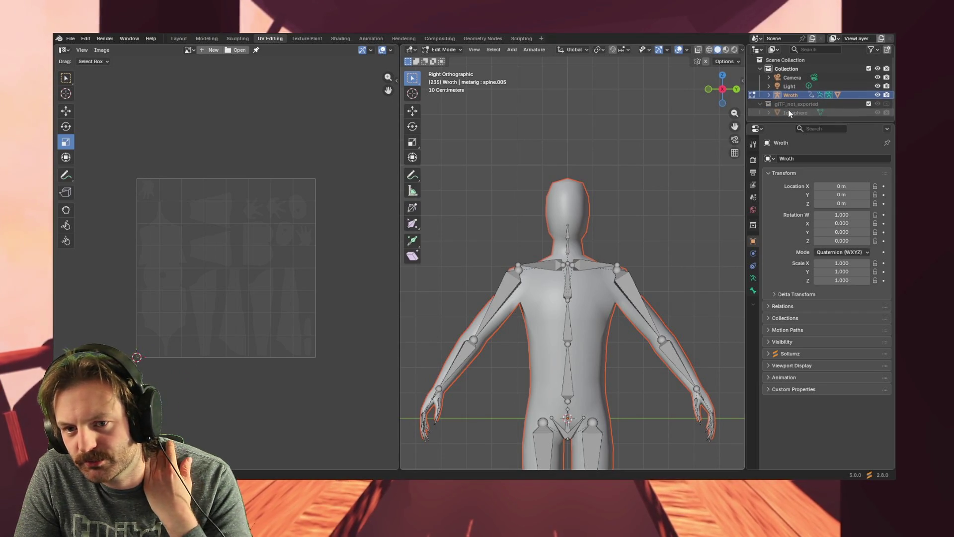
- Expand the Icosphere, Wroth and mesh entries in the Outliner and select the Cube.003 mesh data
click(768, 113)
scroll(771, 112, down, 1)
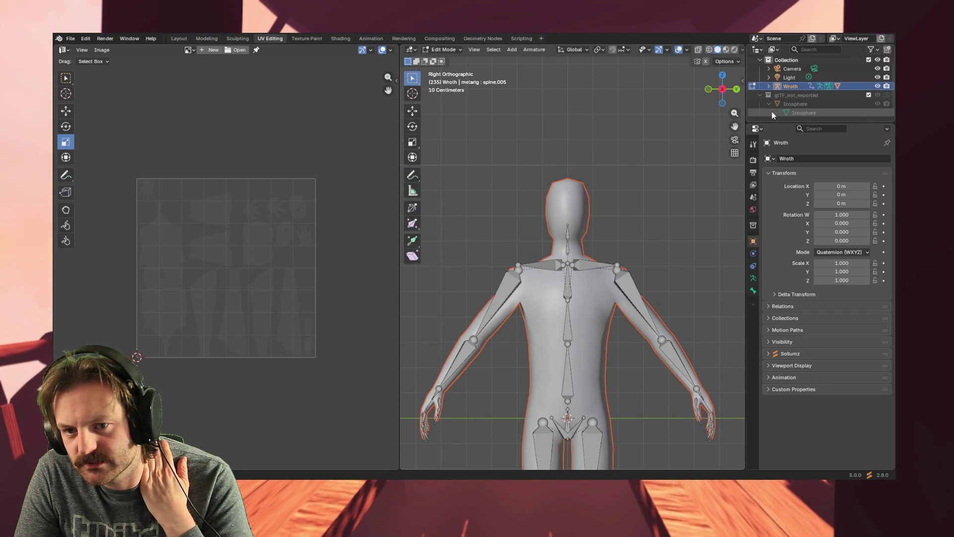
scroll(768, 95, up, 1)
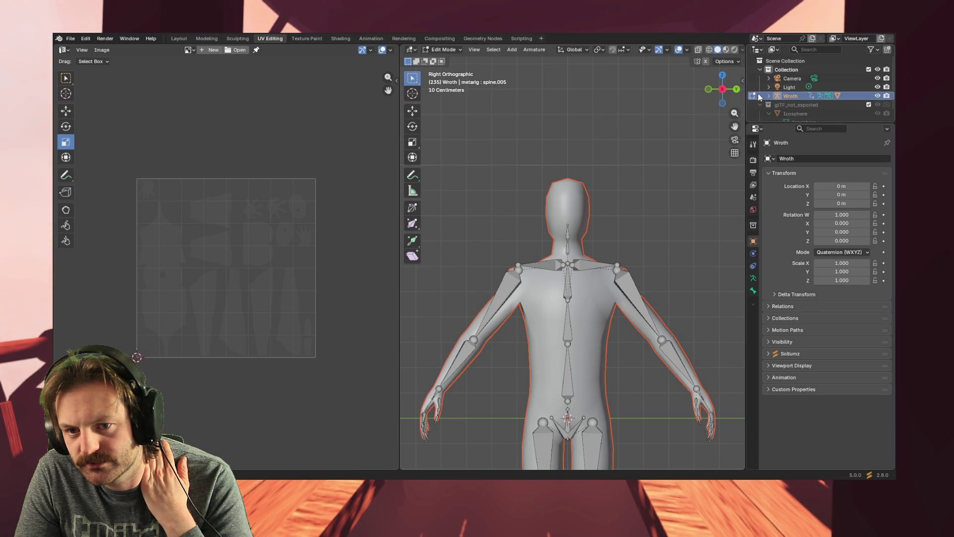
scroll(770, 97, down, 4)
click(769, 60)
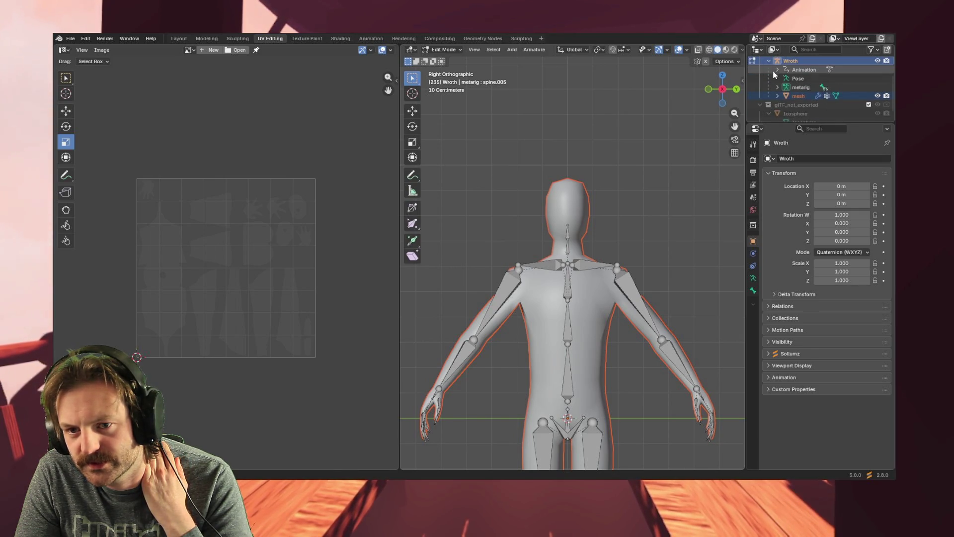
click(777, 96)
scroll(785, 87, down, 3)
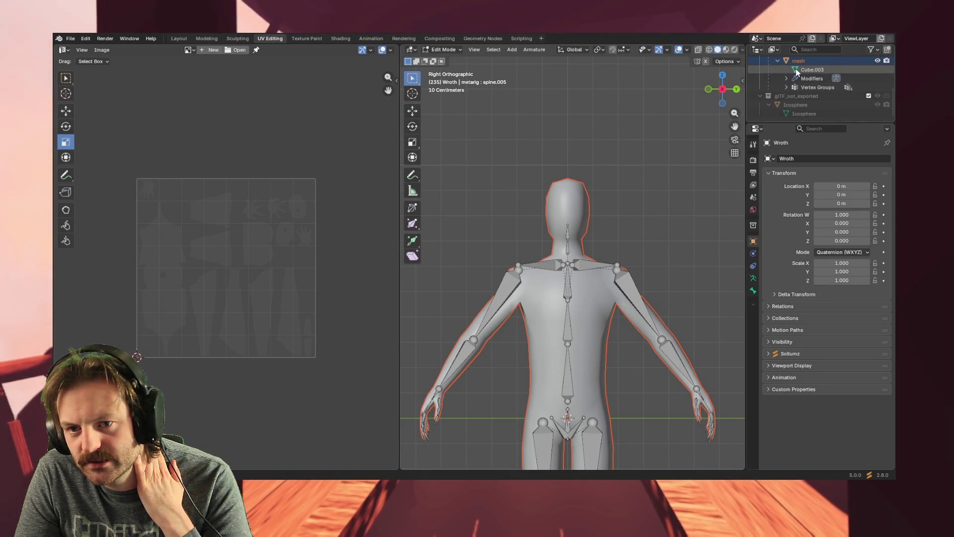
click(813, 69)
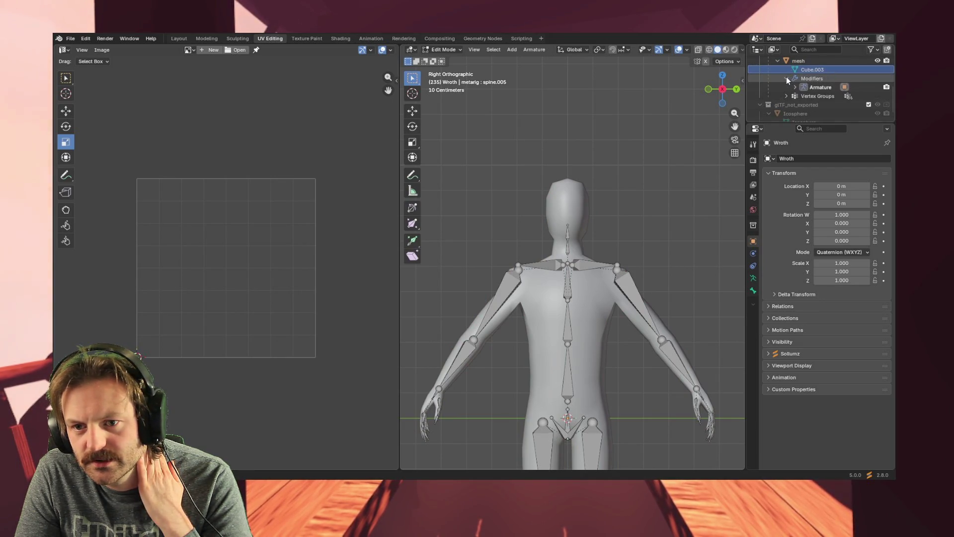
- Expand the mesh's vertex groups and select the upper_arm.L group
click(786, 87)
scroll(790, 87, down, 5)
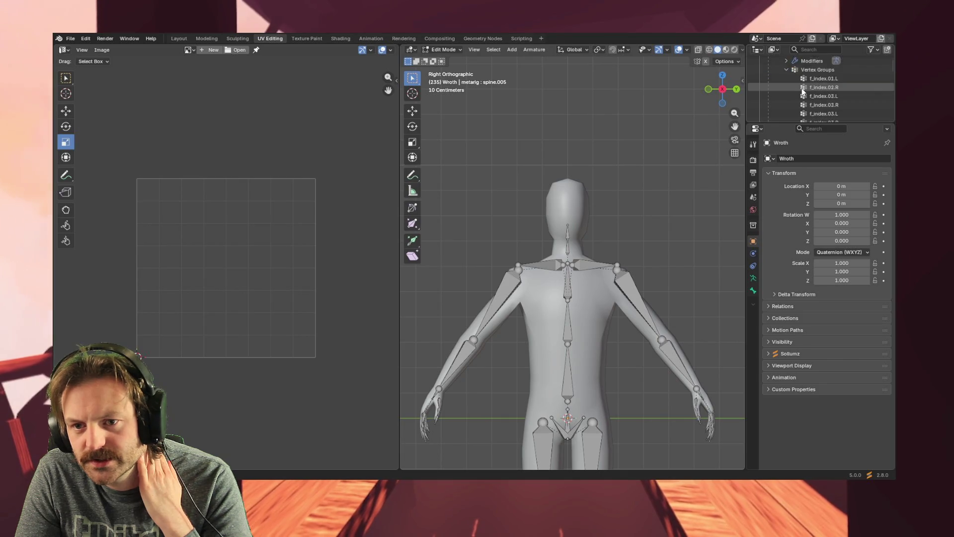
scroll(833, 101, down, 9)
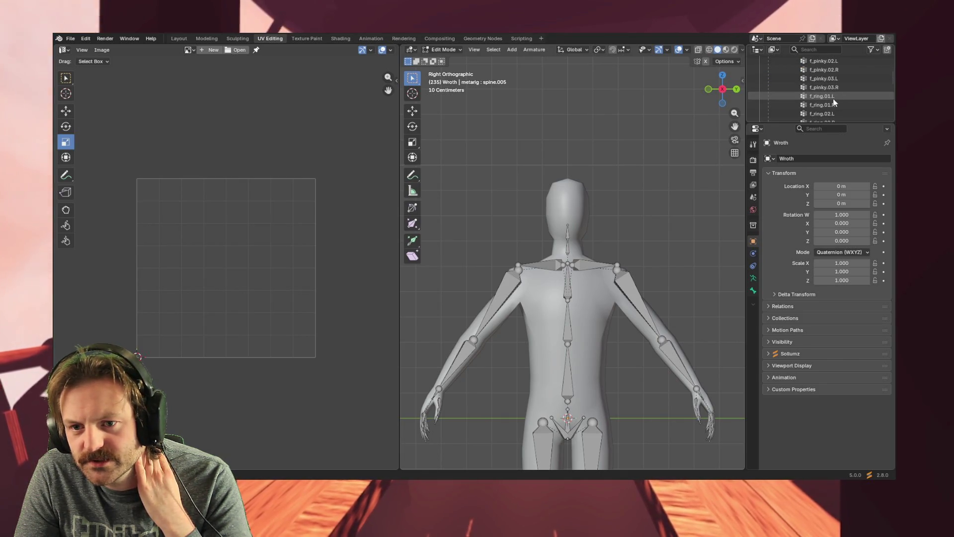
scroll(830, 94, up, 1)
scroll(828, 98, down, 3)
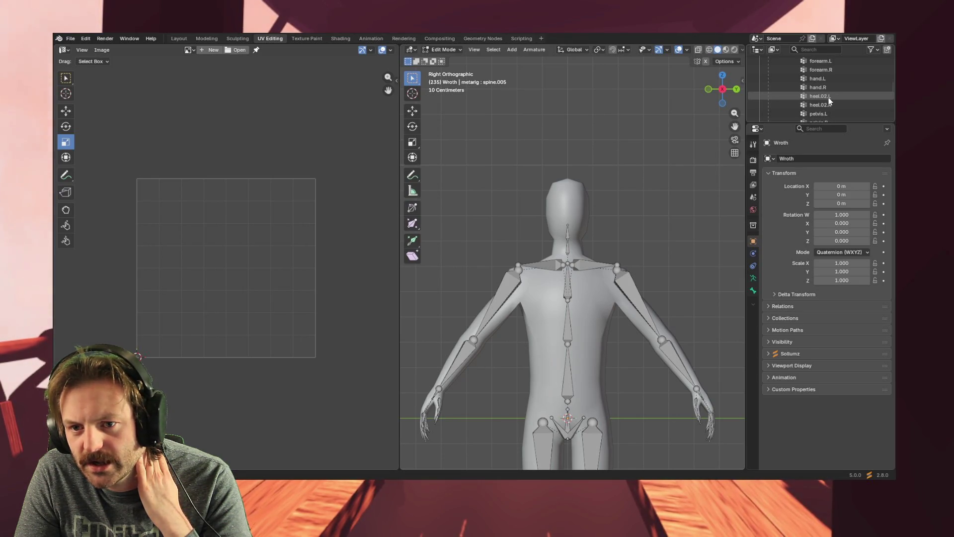
scroll(827, 97, down, 3)
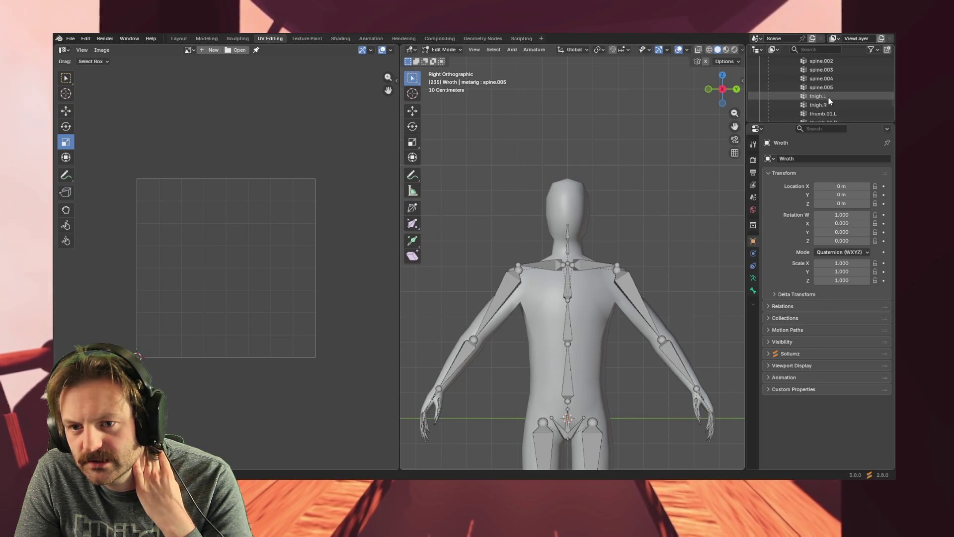
scroll(828, 97, down, 5)
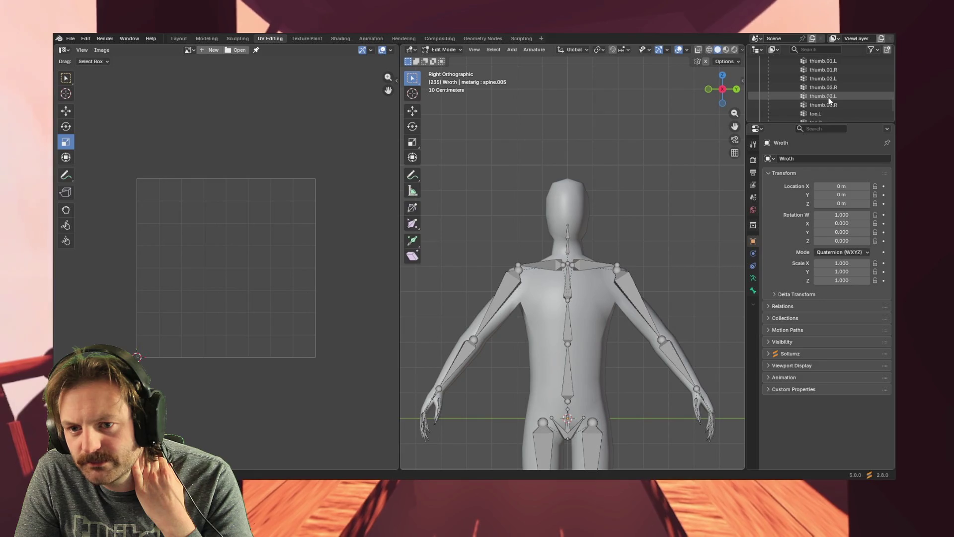
scroll(830, 101, down, 3)
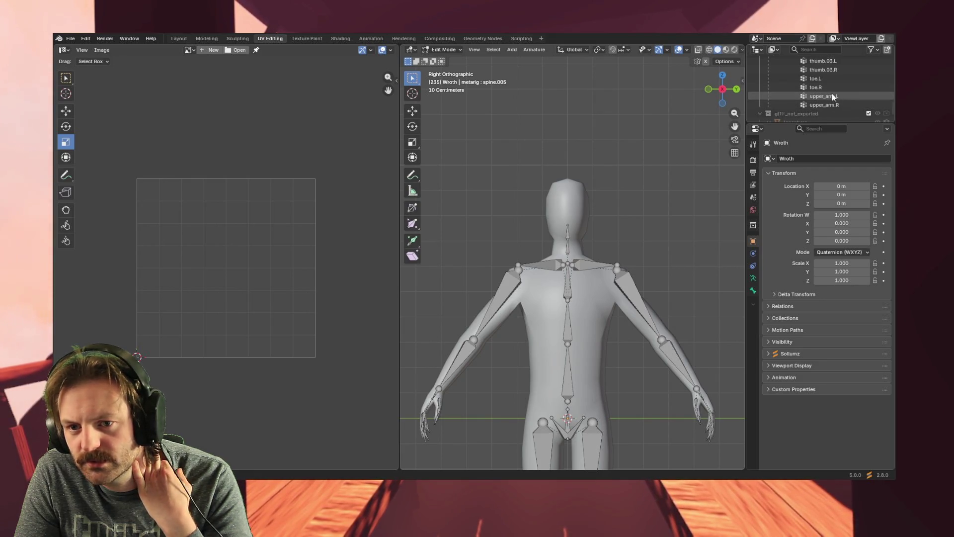
click(831, 96)
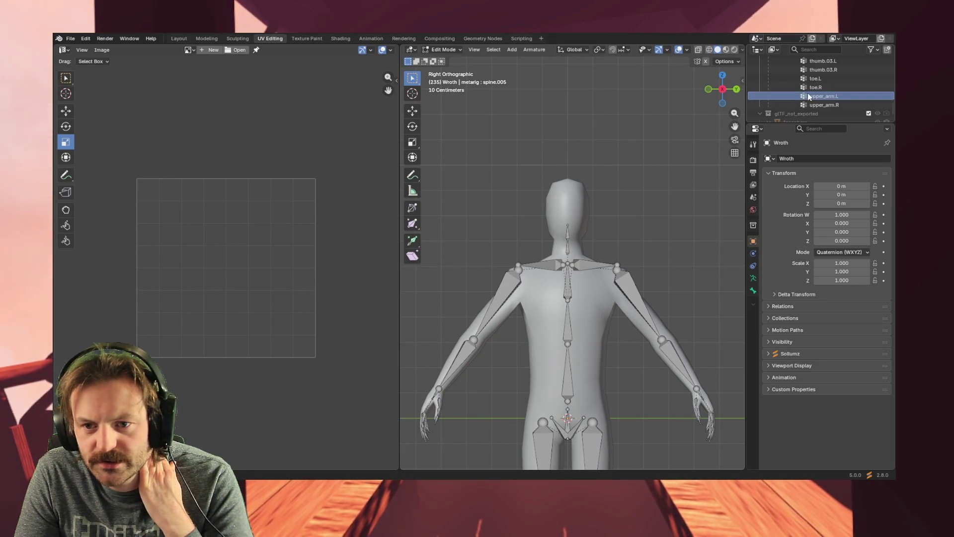
scroll(840, 92, up, 5)
scroll(841, 90, up, 2)
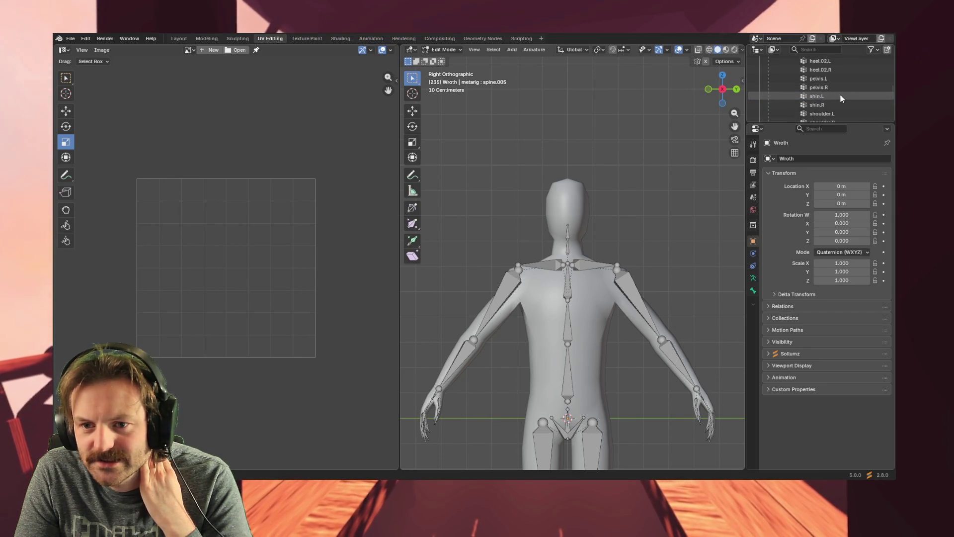
scroll(840, 94, up, 1)
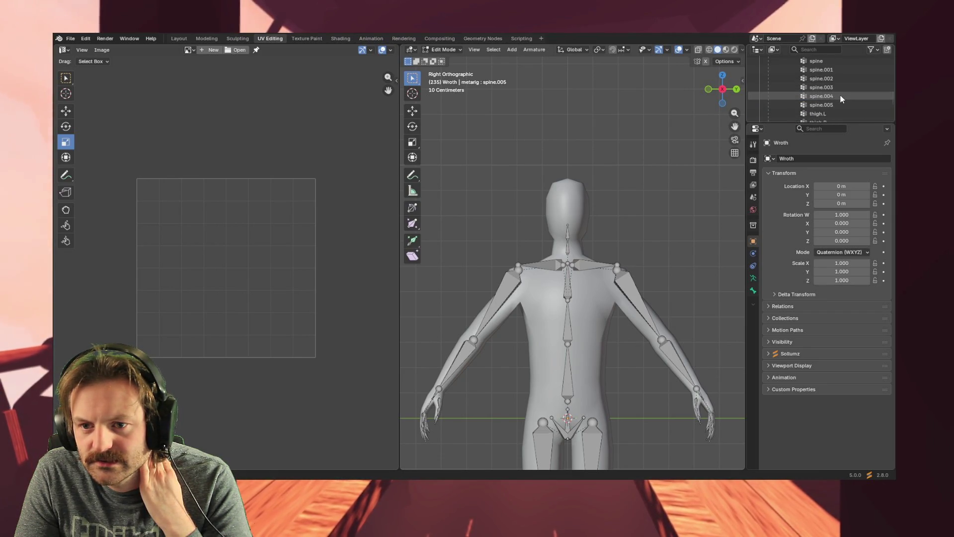
scroll(839, 100, up, 4)
scroll(841, 109, up, 7)
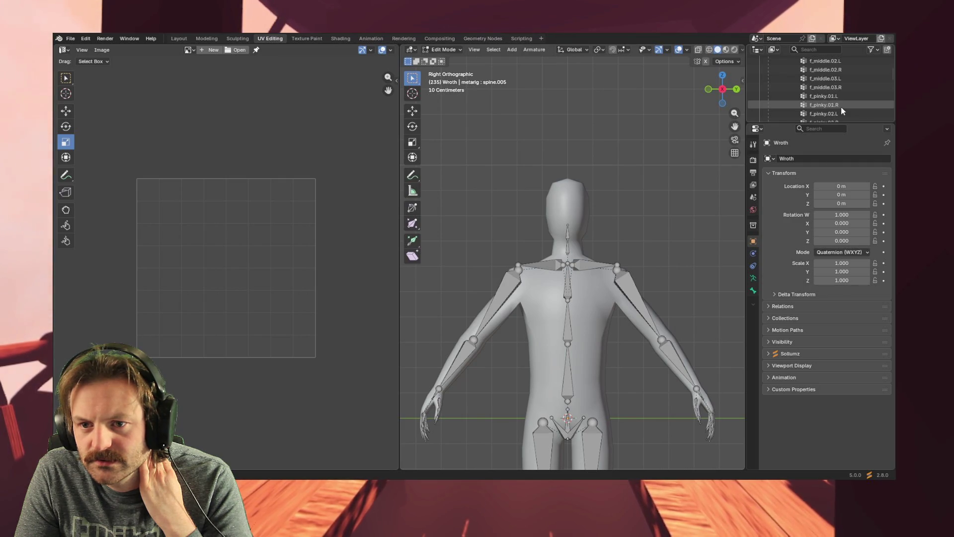
scroll(841, 110, up, 6)
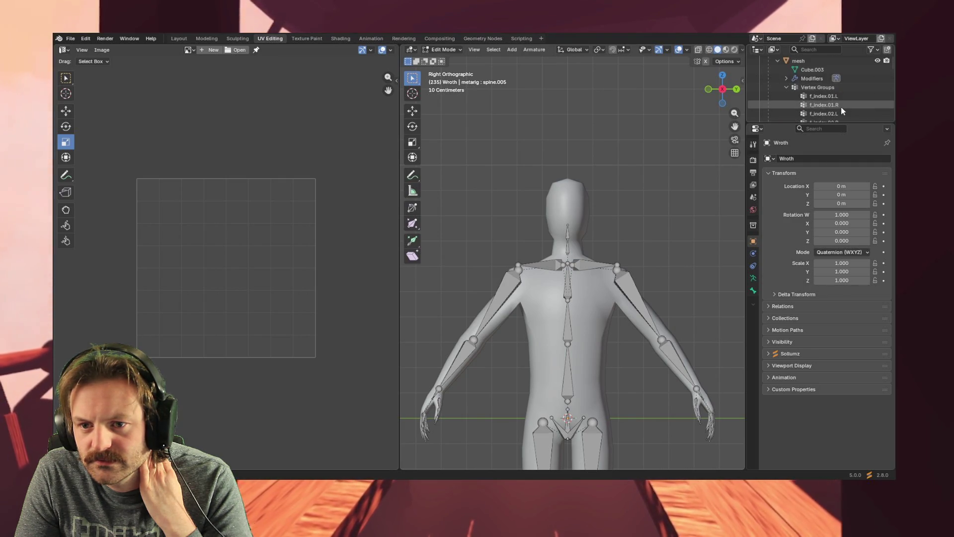
- Collapse the vertex groups and modifiers, then select Wroth and its mesh to show the UV layout
click(786, 87)
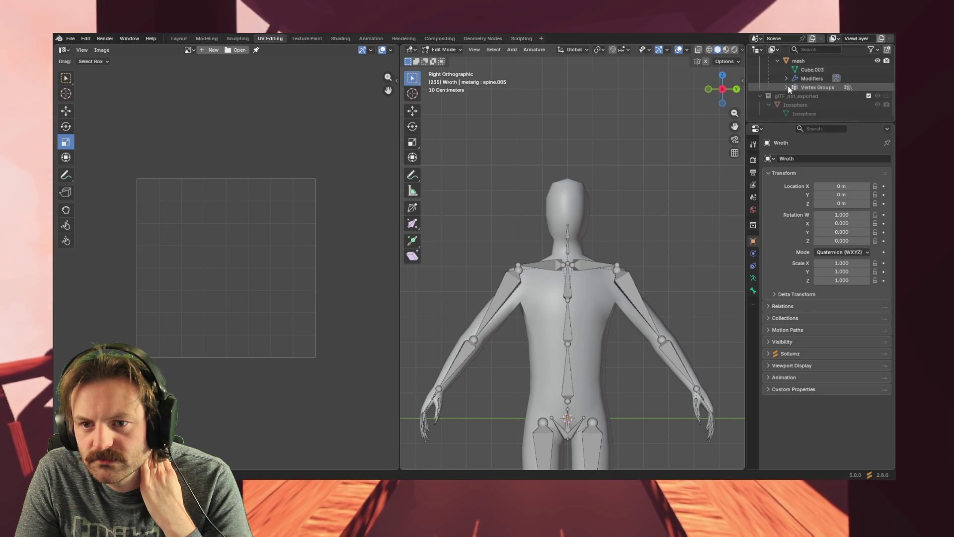
click(786, 77)
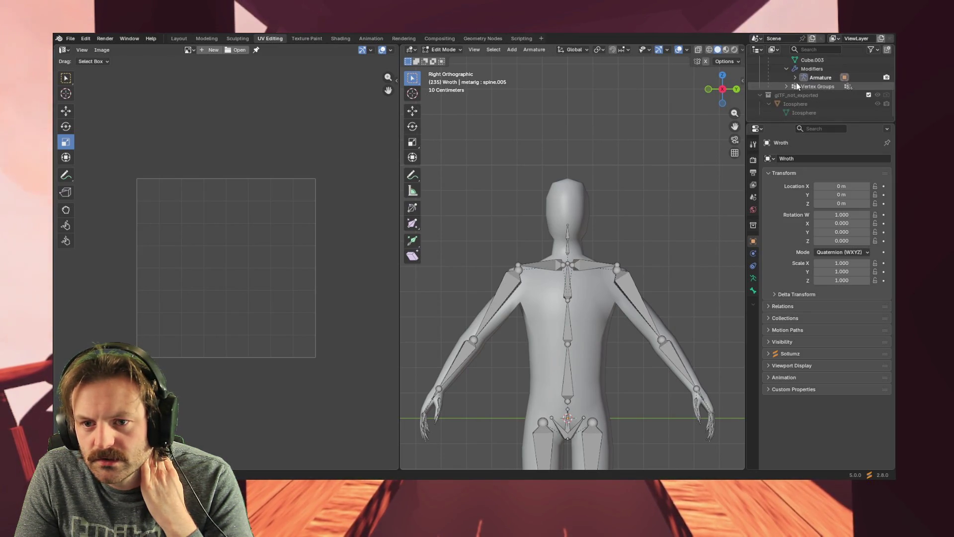
click(786, 69)
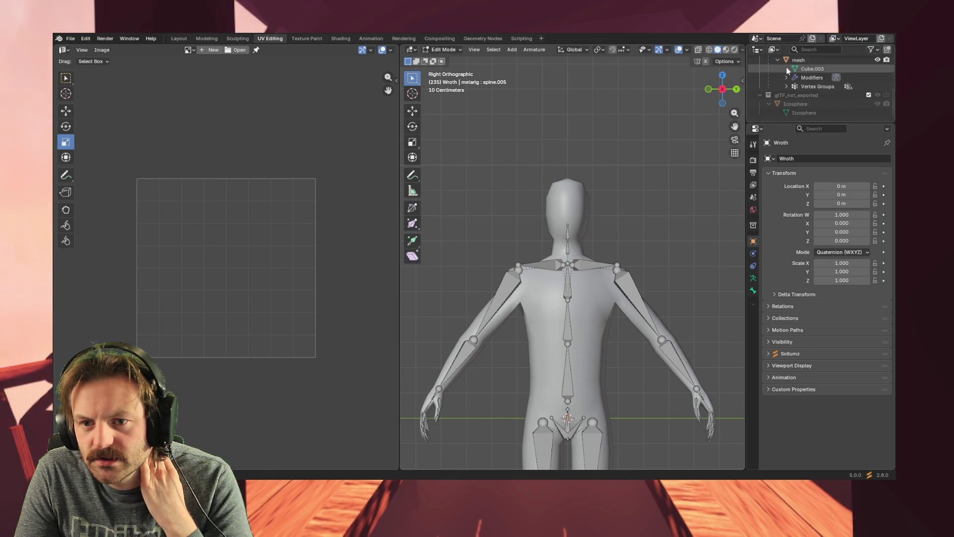
scroll(790, 69, up, 2)
scroll(810, 99, down, 2)
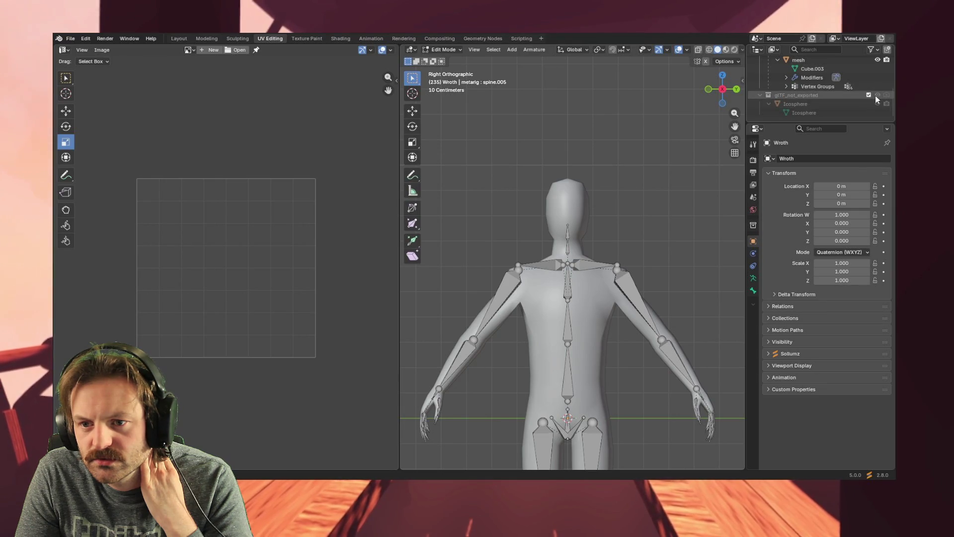
scroll(868, 95, up, 2)
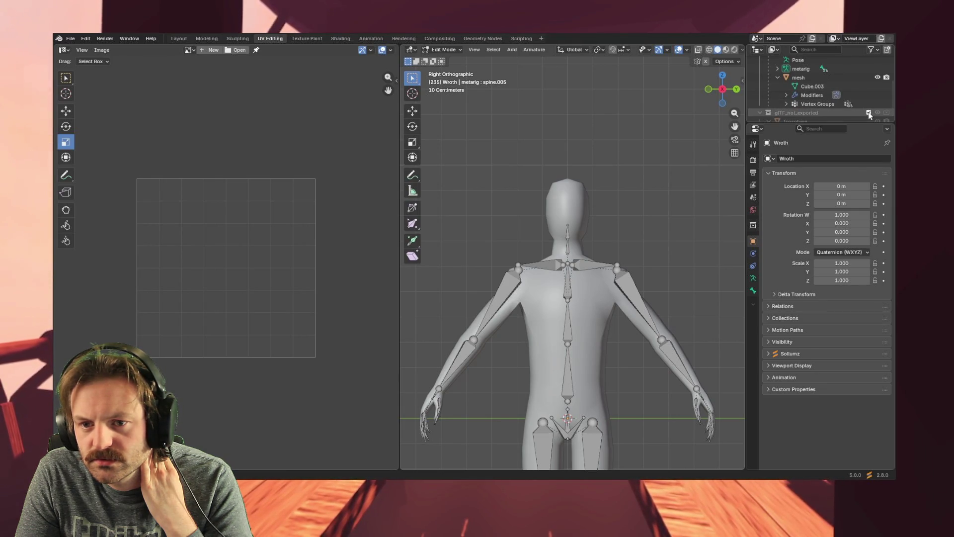
scroll(793, 99, up, 6)
scroll(792, 100, down, 2)
click(795, 79)
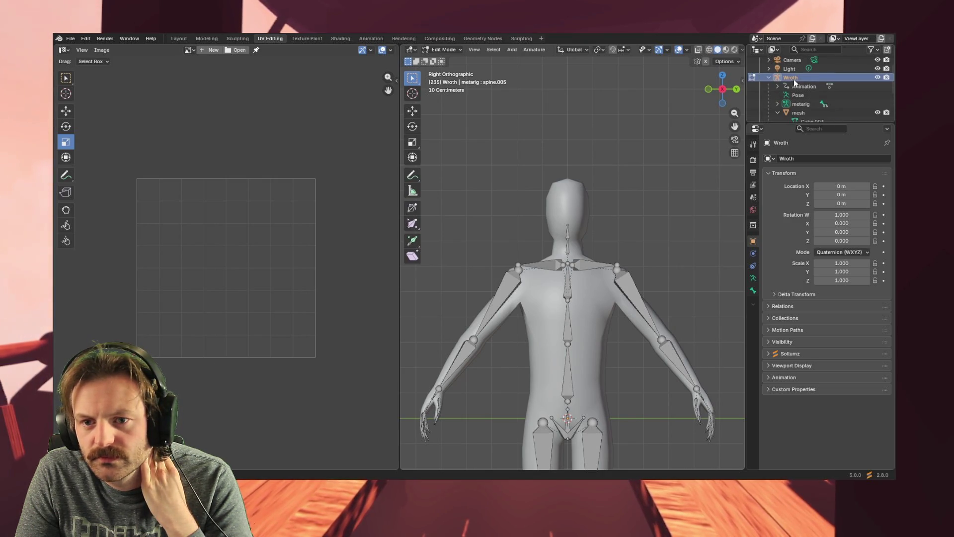
click(798, 113)
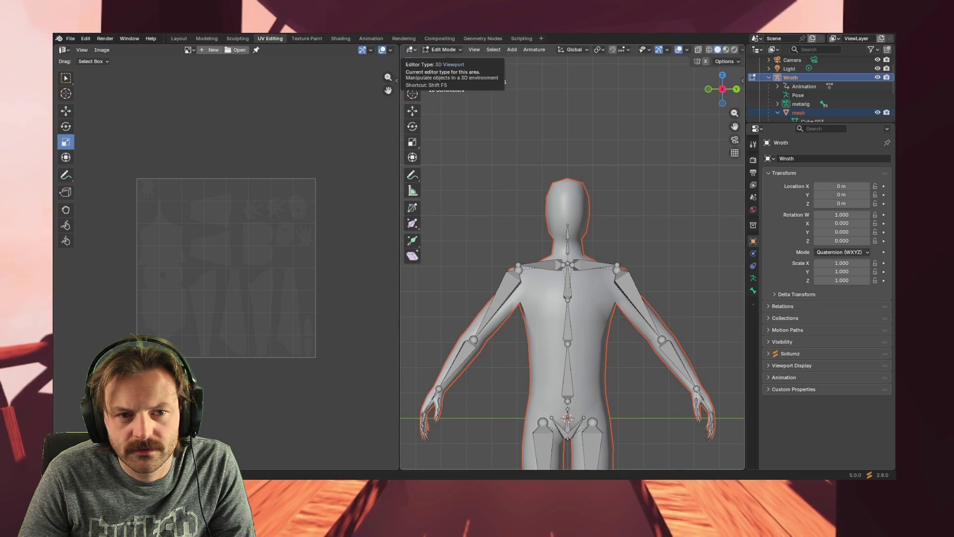
- Look through the Editor Type and Select menus without changing anything
click(412, 50)
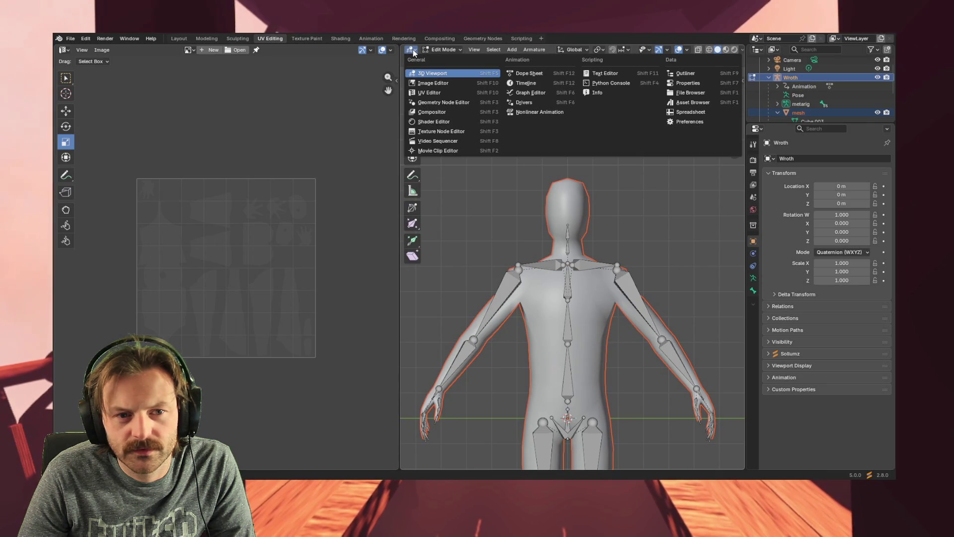
click(413, 52)
click(487, 50)
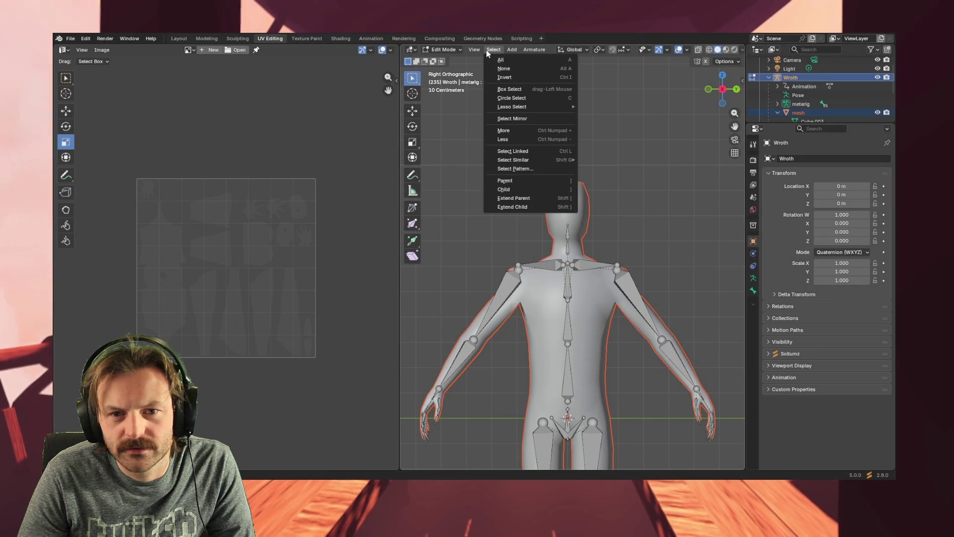
click(486, 49)
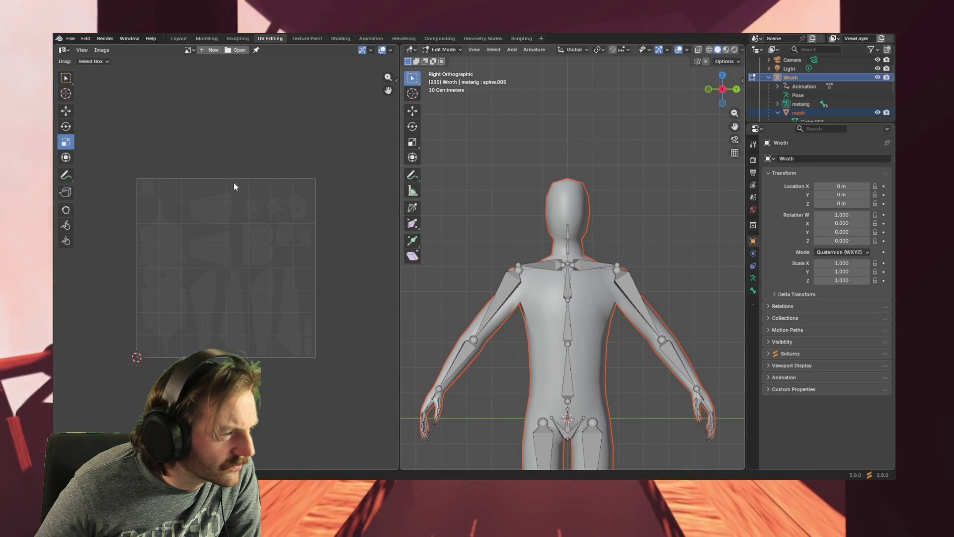
- Orbit slightly, snap to Right view with Numpad 3, then switch to perspective with Numpad 5
middle_drag(441, 179, 556, 192)
key(KP_3)
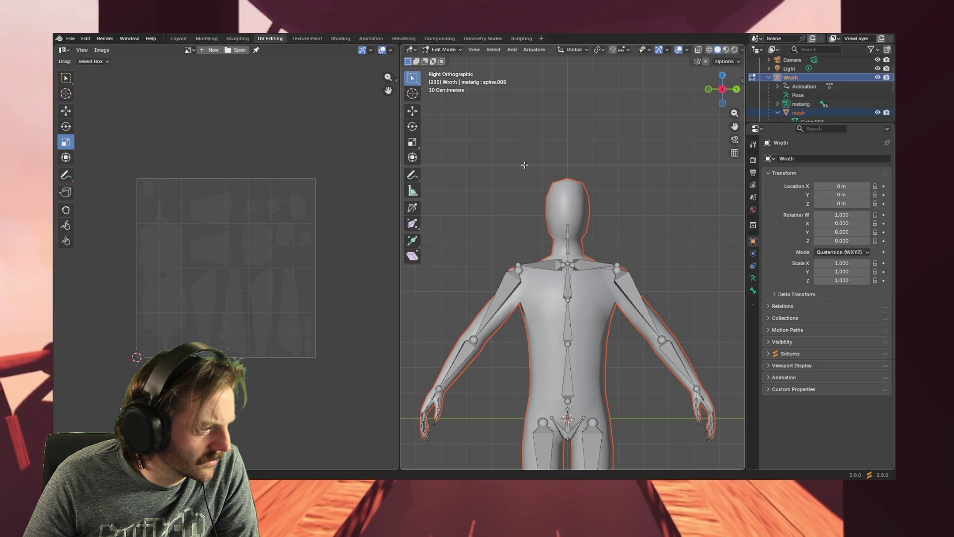
key(KP_5)
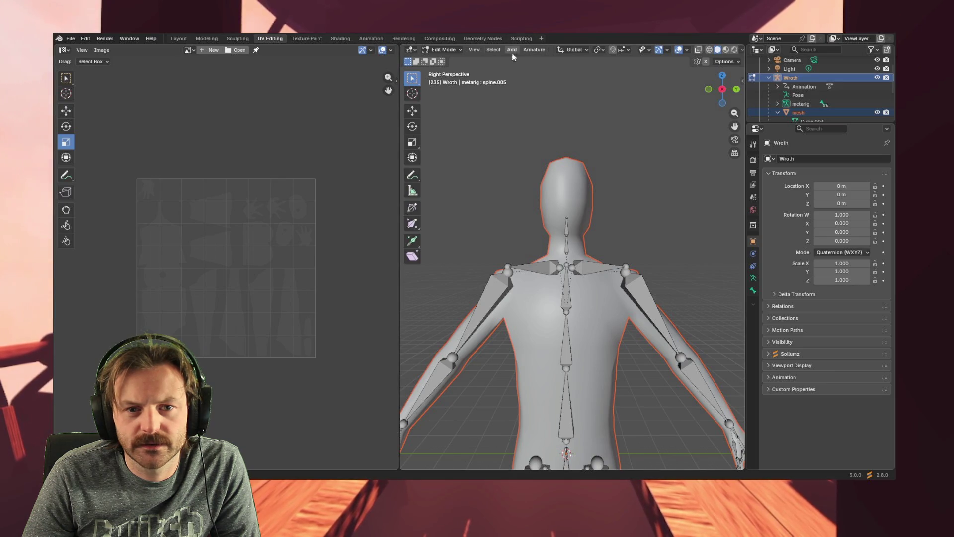
click(586, 51)
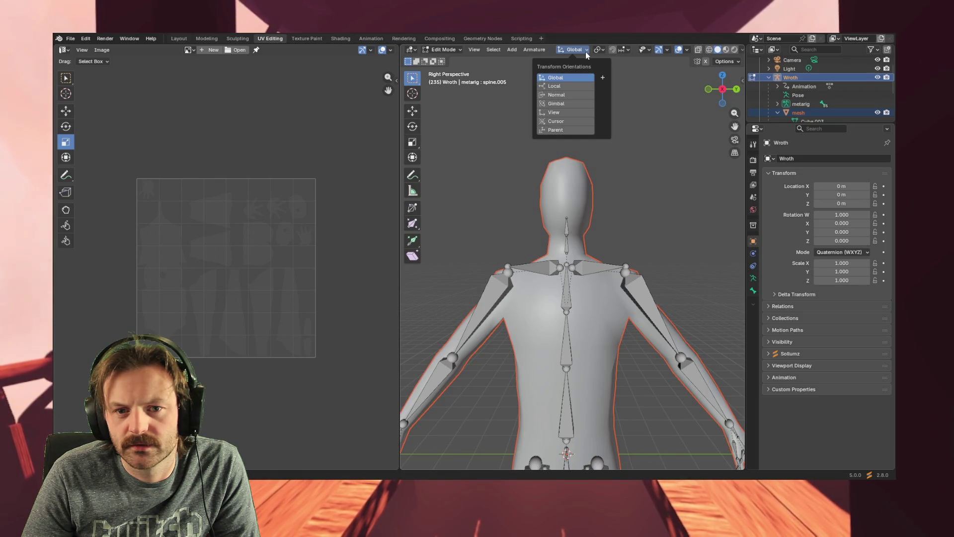
click(585, 52)
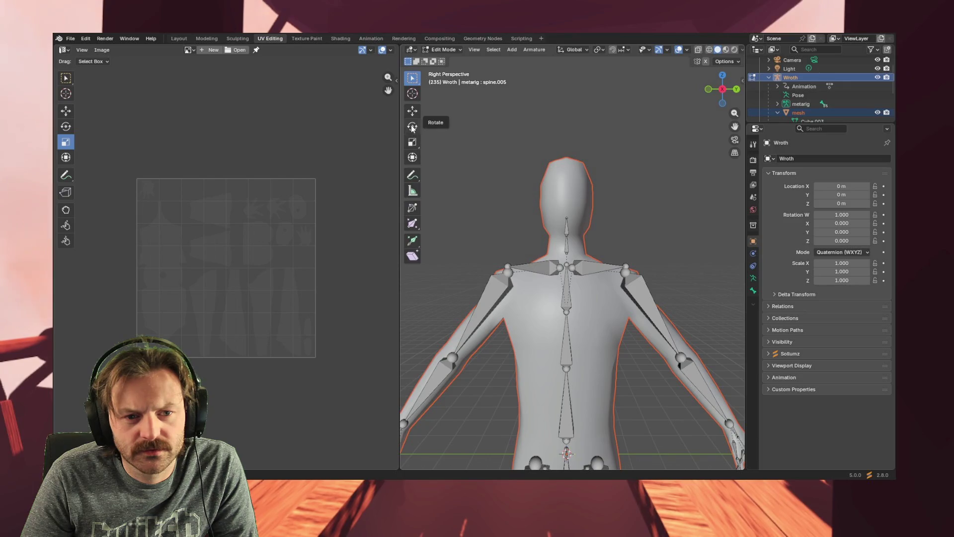
click(416, 80)
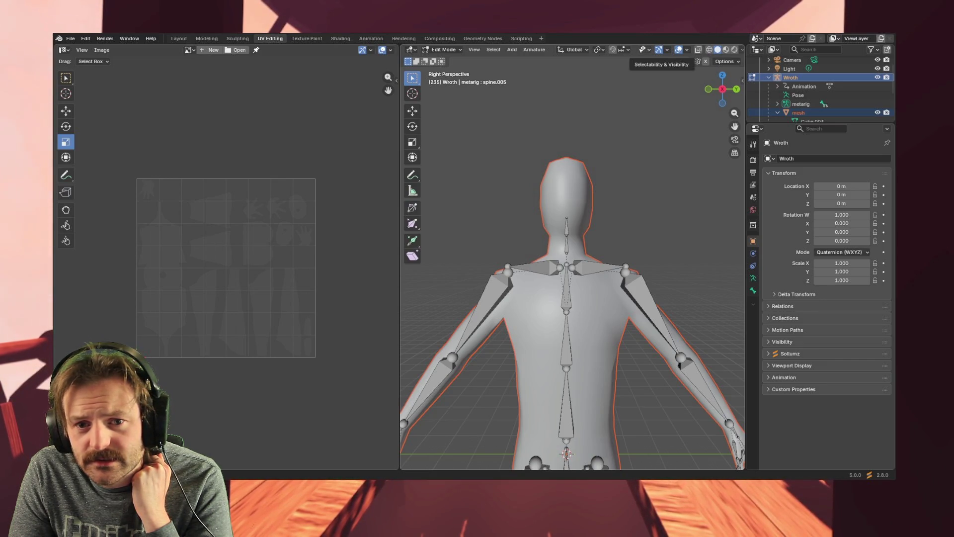
- Check the Selectability & Visibility, Overlays and Gizmos popovers, then make the mesh the active object
click(642, 50)
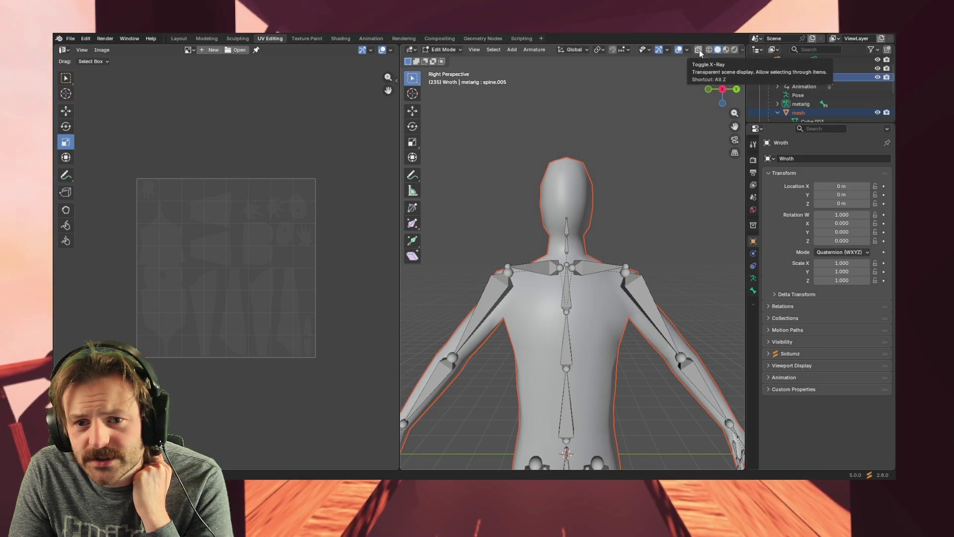
click(687, 51)
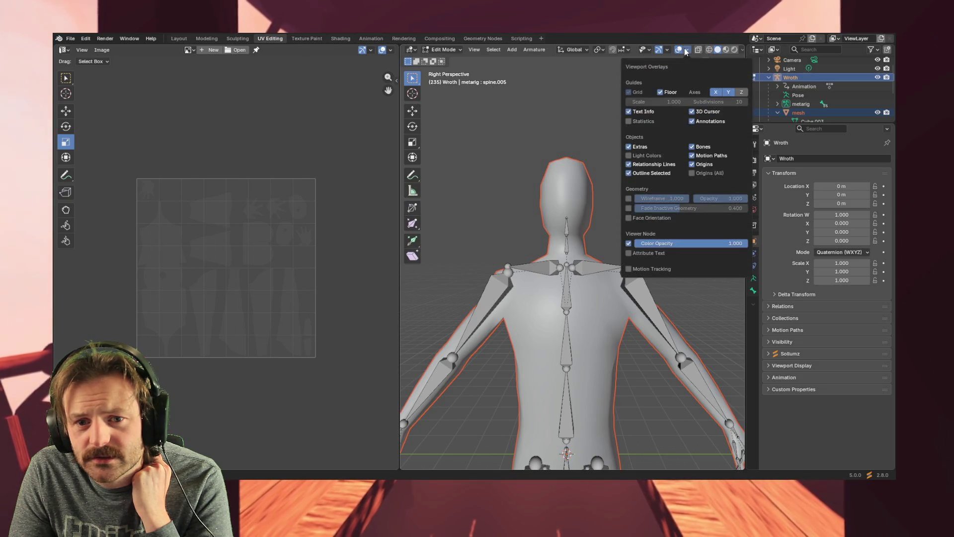
click(668, 50)
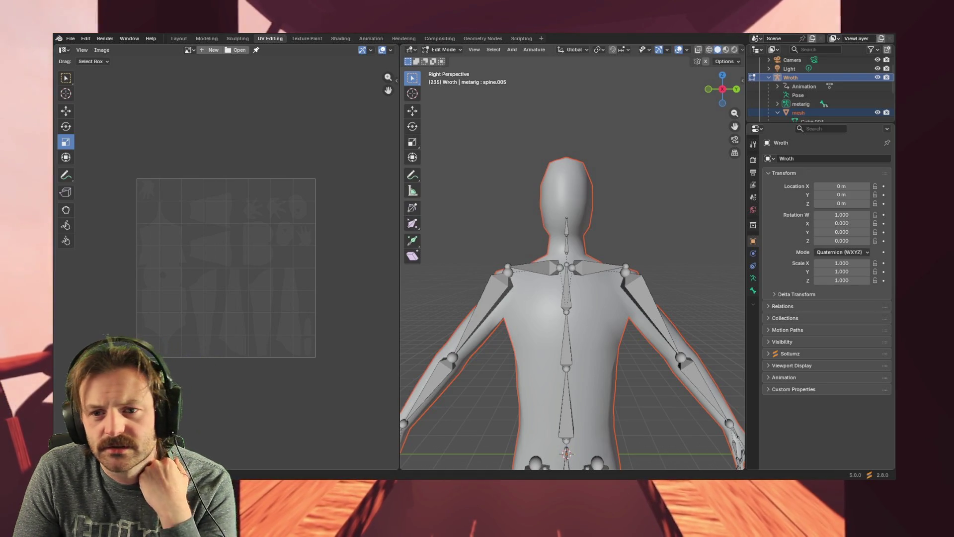
click(799, 113)
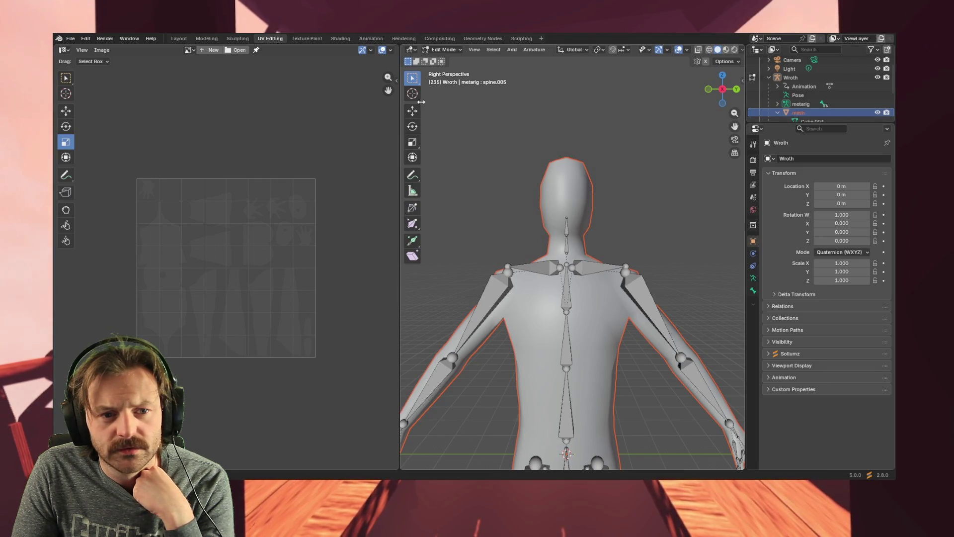
- Try the 3D Cursor tool and its orientation choices, then settle on the Select Box tool
click(412, 80)
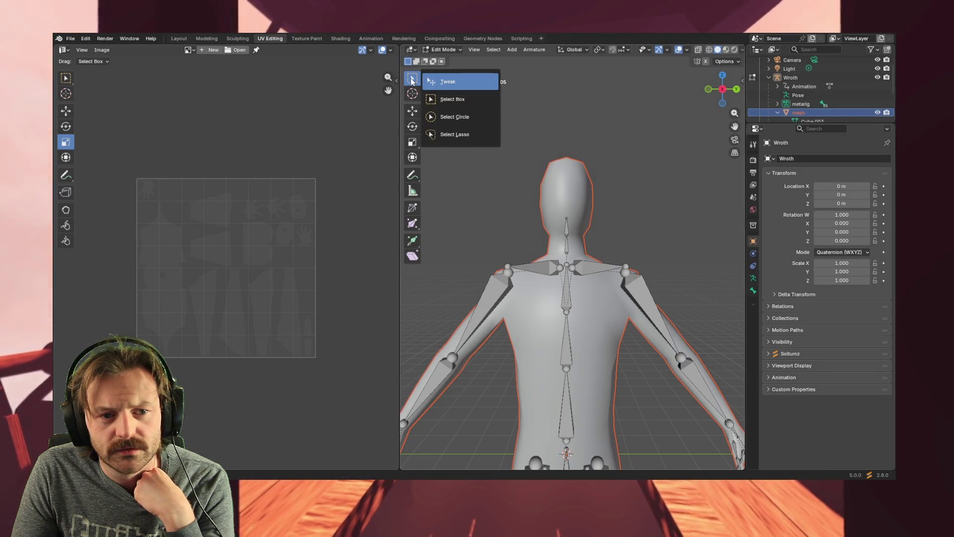
click(412, 95)
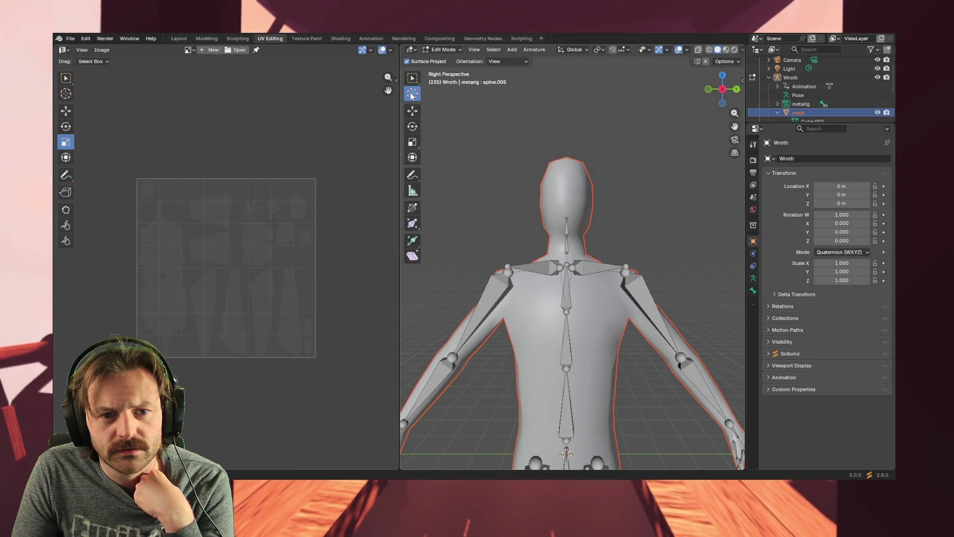
click(506, 61)
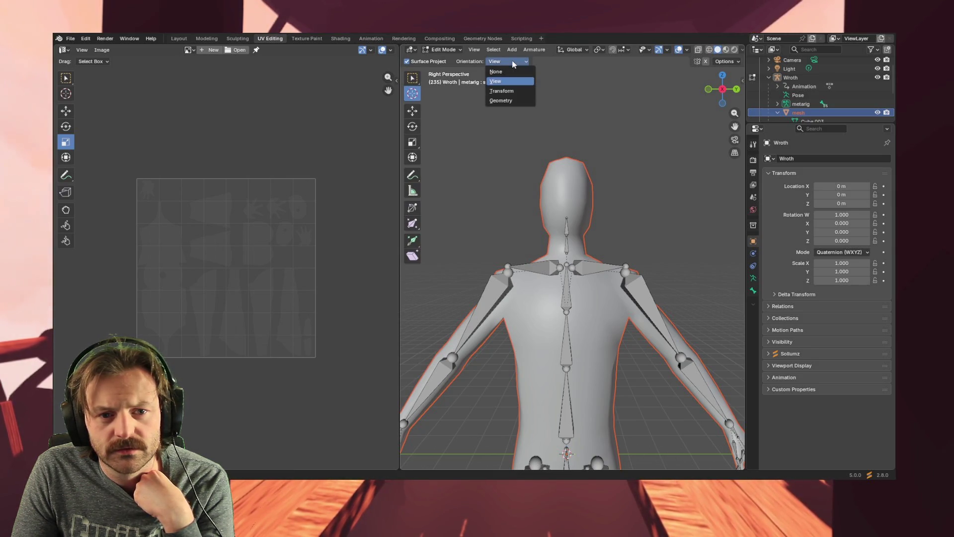
click(413, 78)
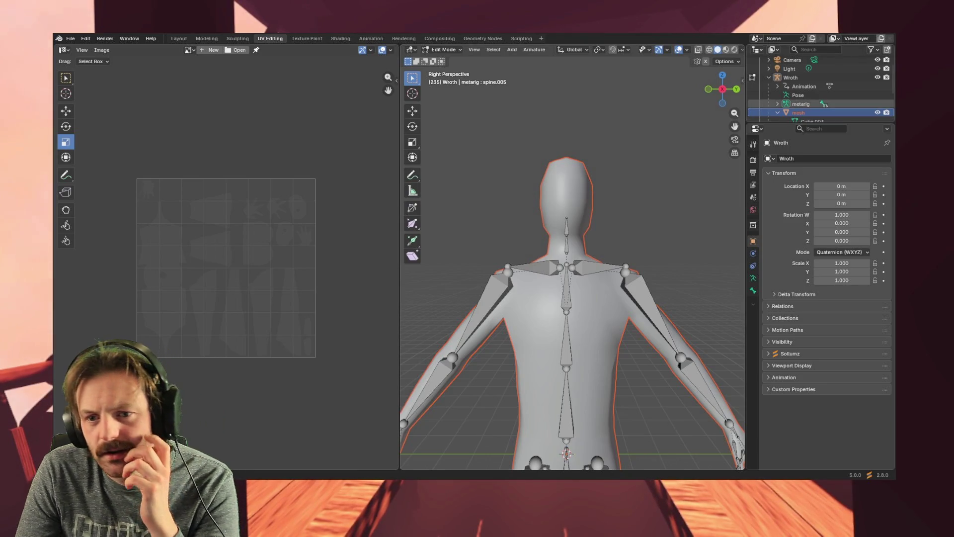
- Keep the mesh and Wroth names unchanged while selecting metarig, the body mesh, then Wroth
scroll(788, 98, down, 2)
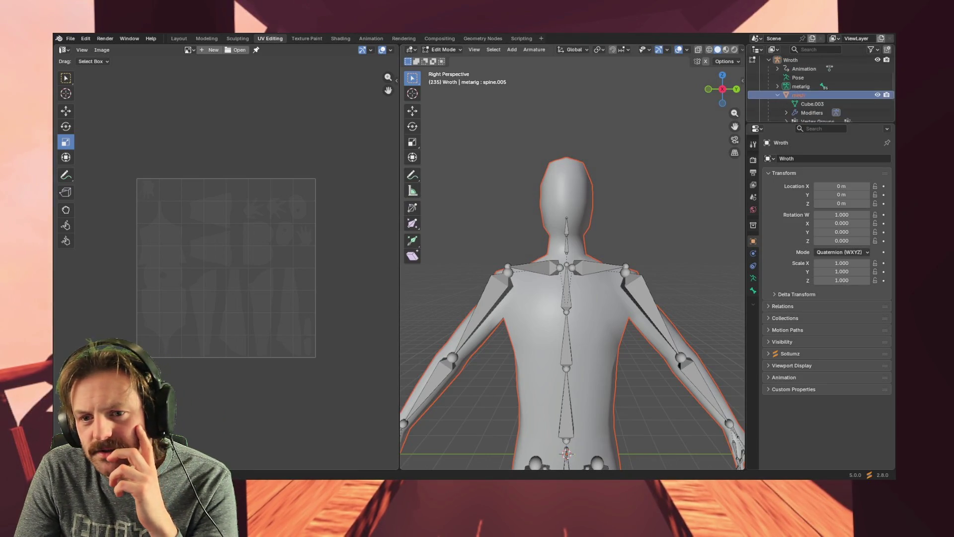
double_click(798, 94)
scroll(799, 93, down, 1)
key(Return)
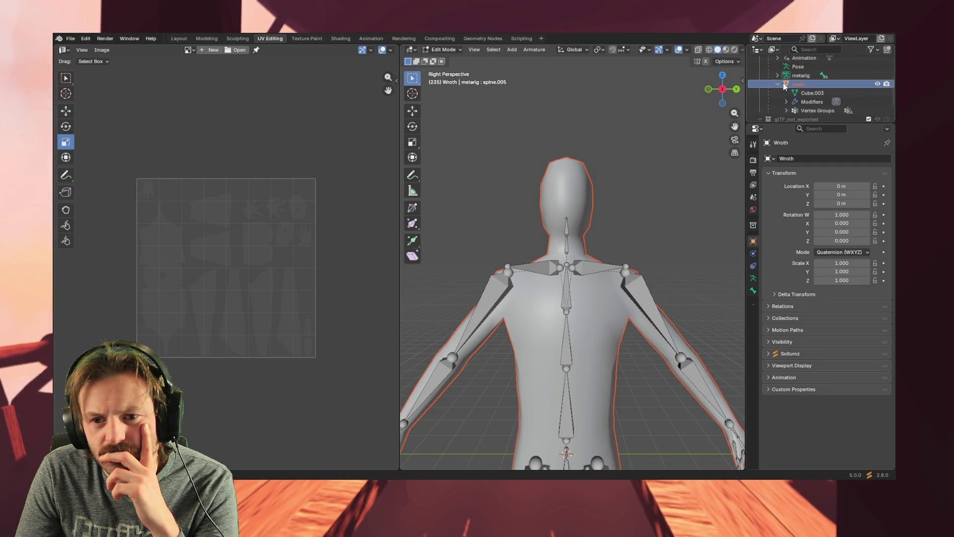
click(777, 85)
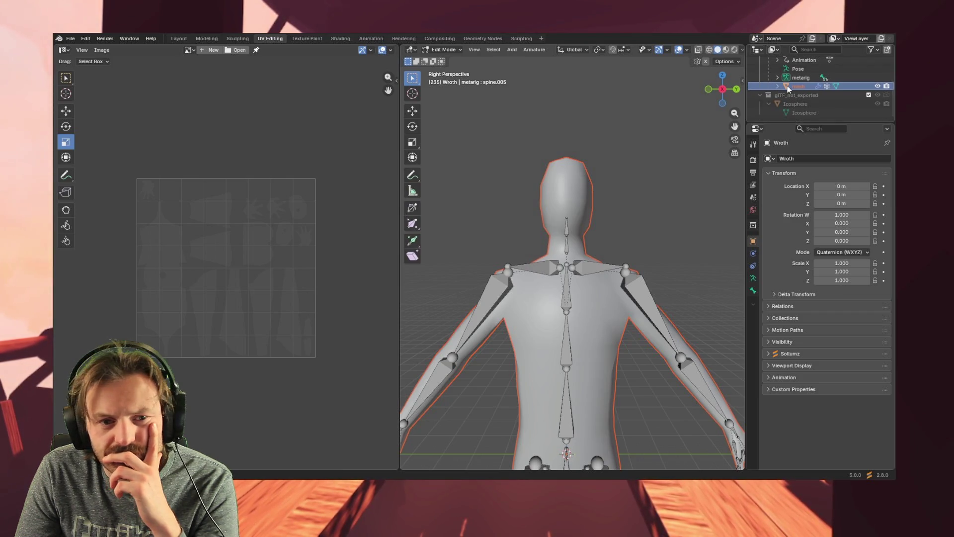
click(787, 77)
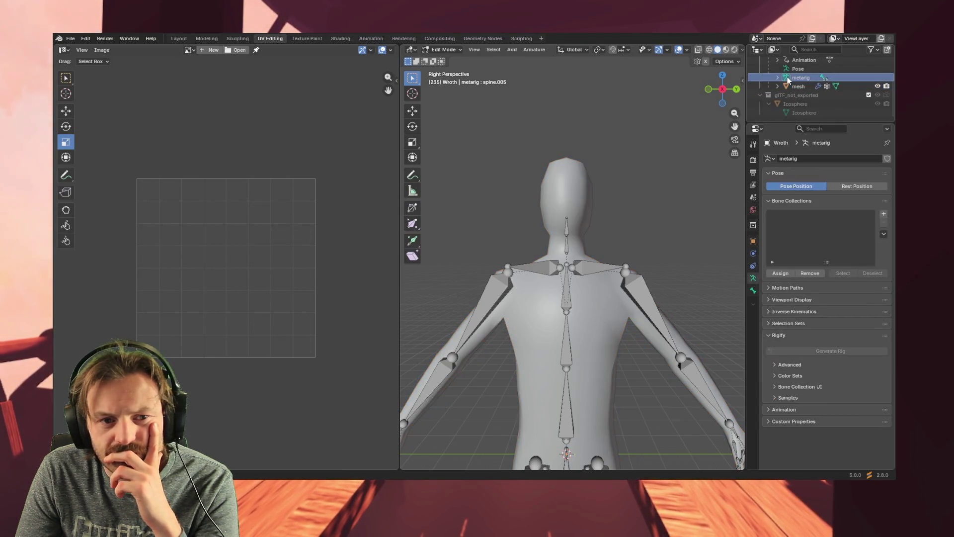
click(790, 86)
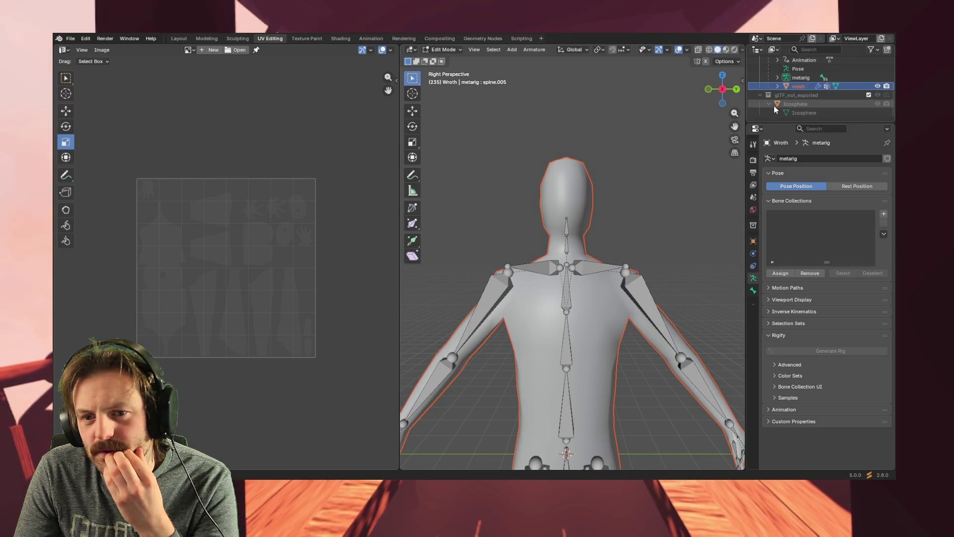
scroll(790, 92, up, 4)
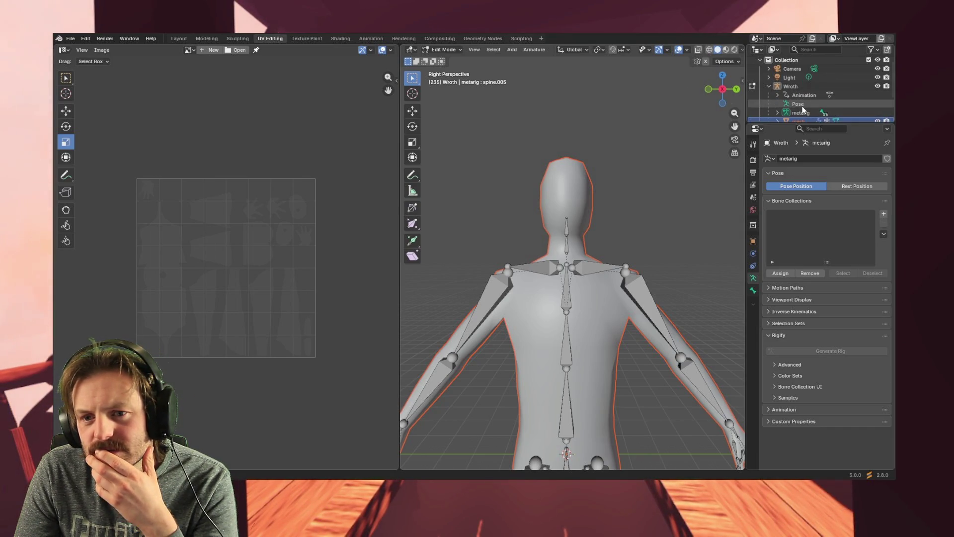
click(783, 86)
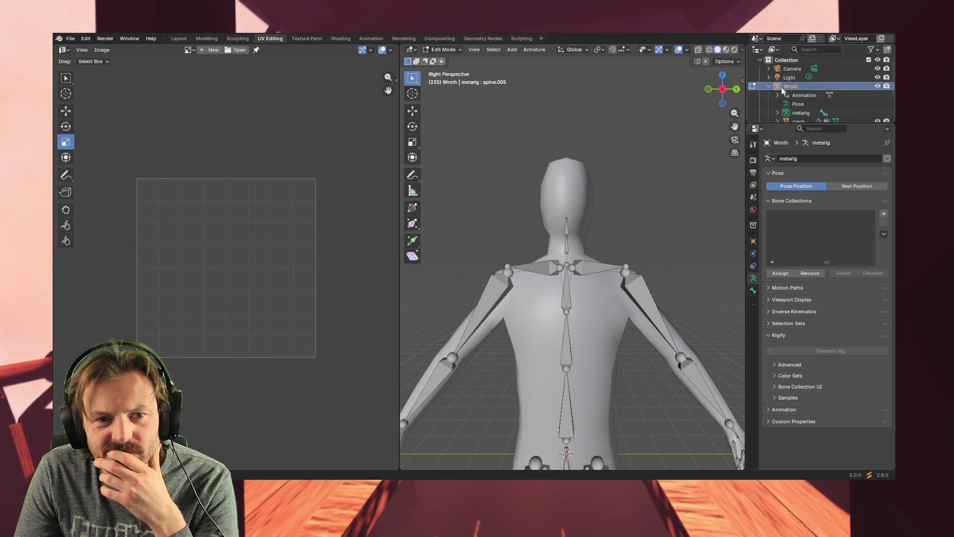
double_click(782, 87)
click(776, 85)
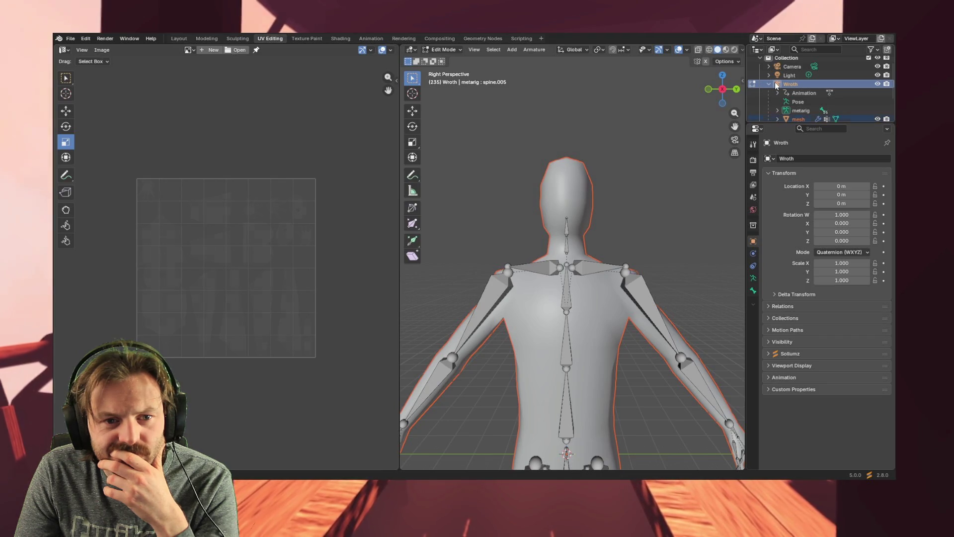
- Expand the mesh's vertex groups, select f_index.01.L, then reselect the mesh to show its UVs
click(411, 76)
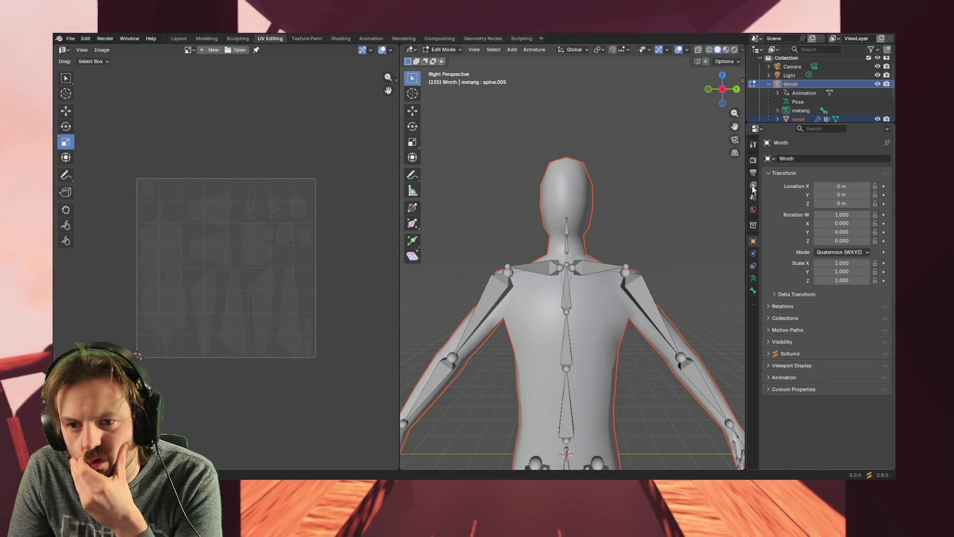
click(788, 118)
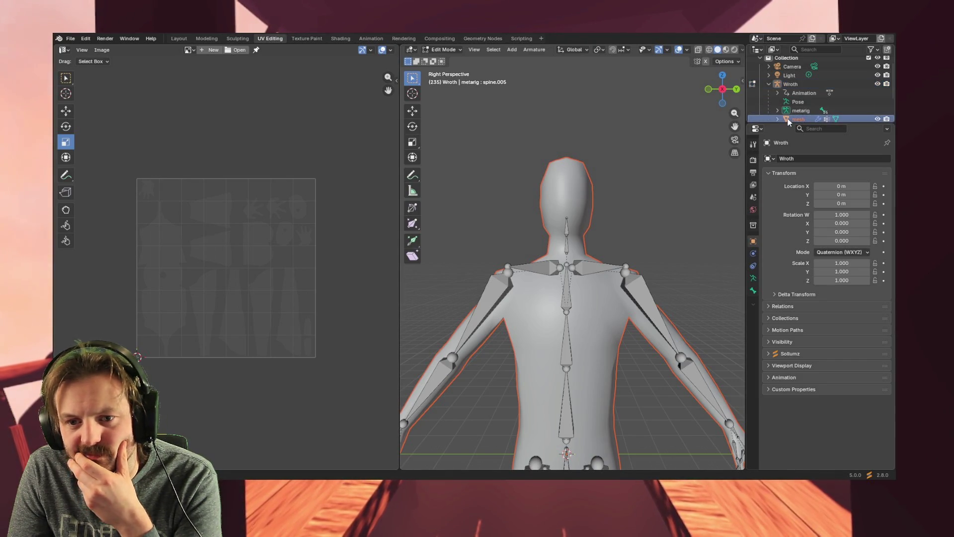
click(777, 119)
scroll(806, 106, down, 3)
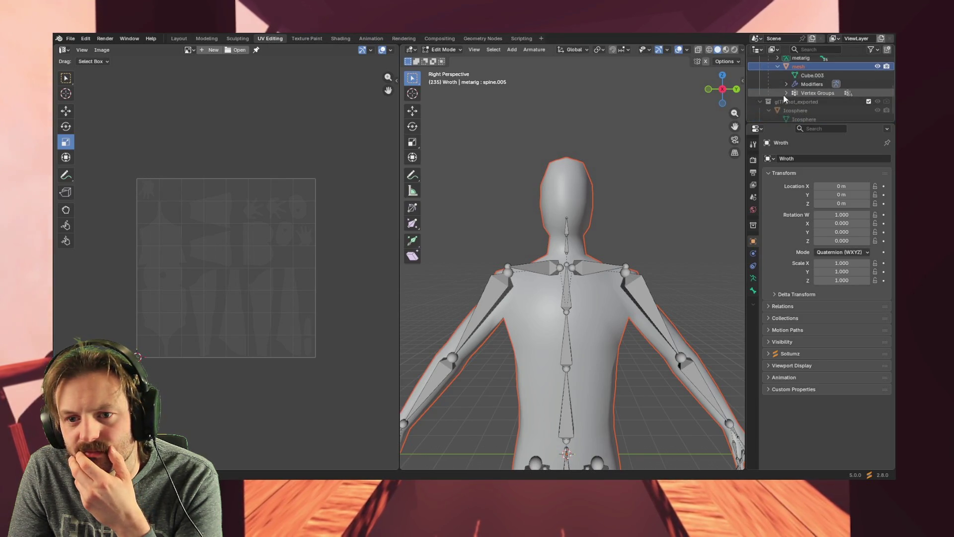
click(787, 93)
click(813, 103)
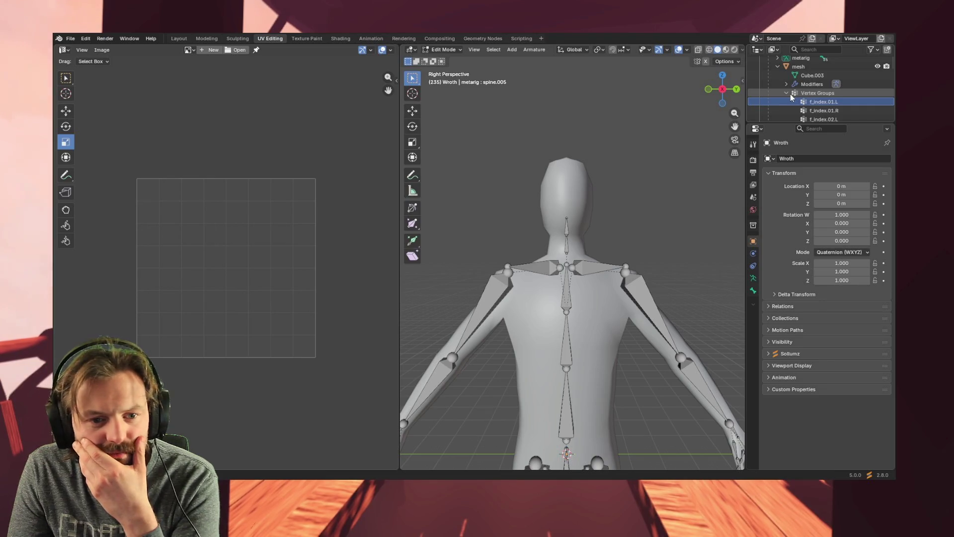
click(798, 67)
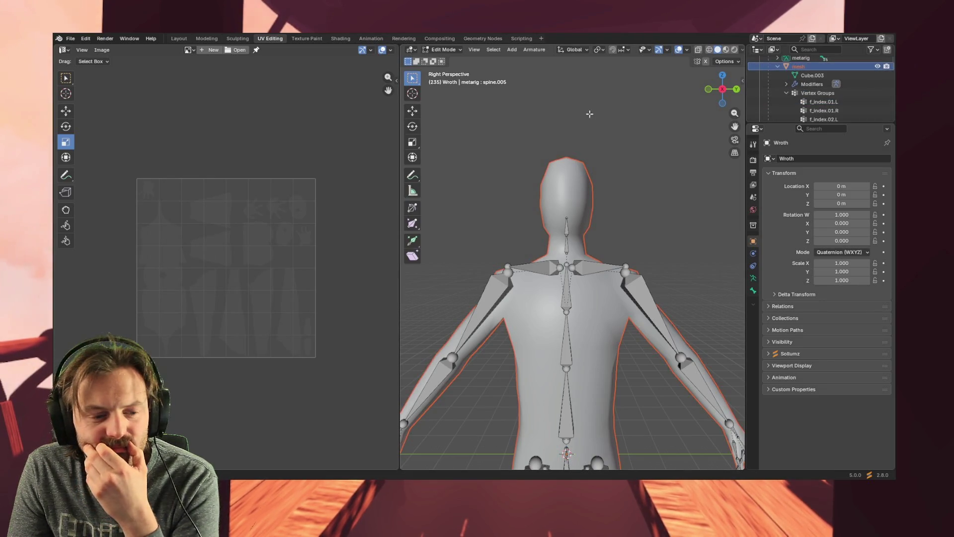
- Orbit onto the character, check the viewport editing options, and switch to the Layout workspace
mouse_move(554, 115)
middle_down()
mouse_move(492, 183)
mouse_move(490, 162)
mouse_move(491, 171)
mouse_move(500, 164)
middle_up()
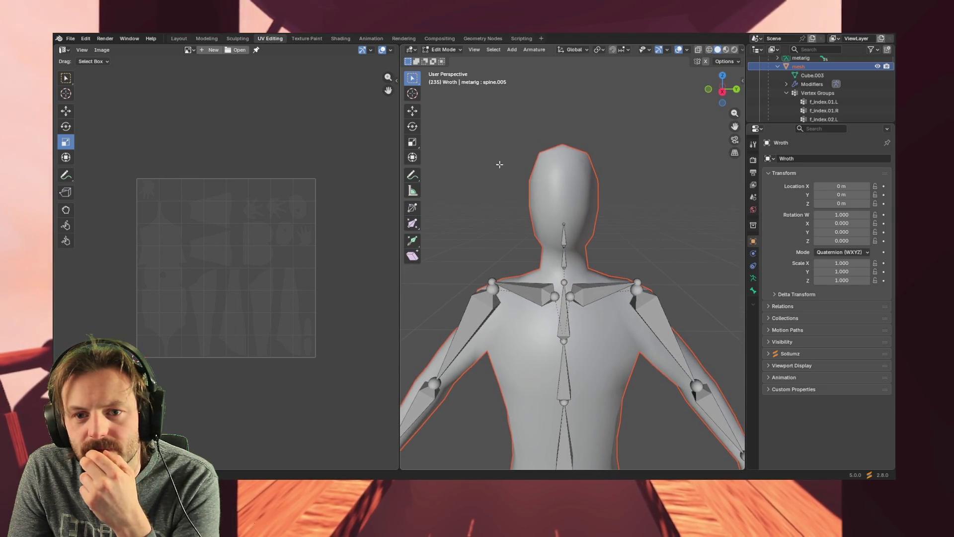
click(725, 62)
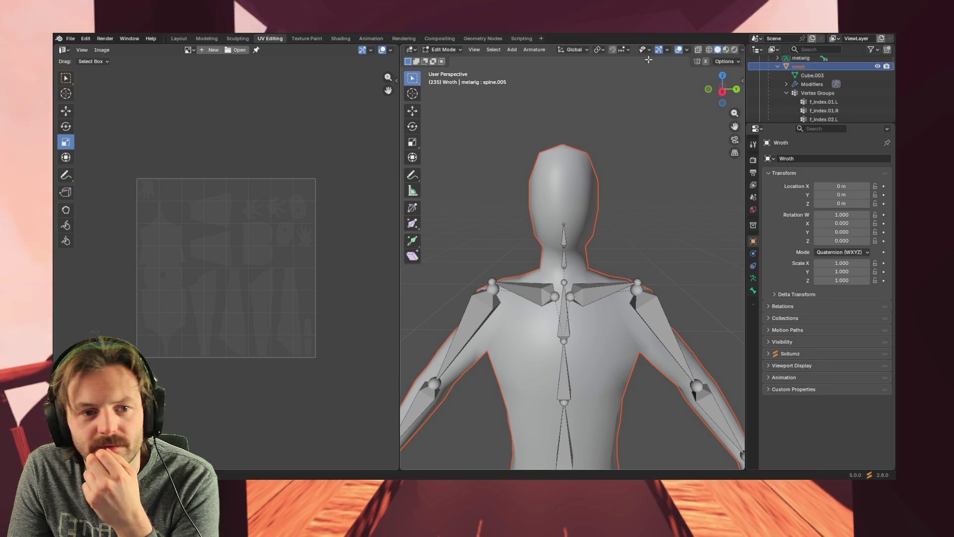
click(179, 39)
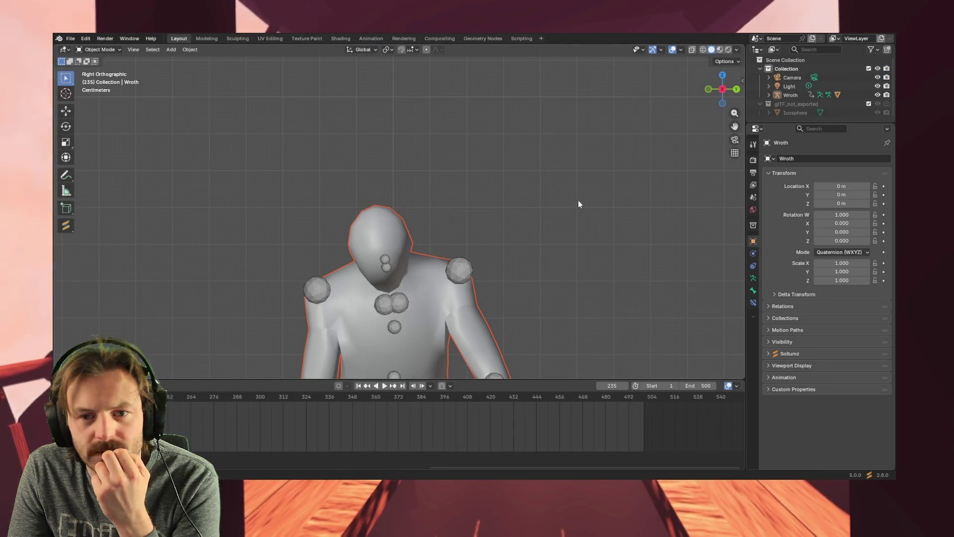
- Put the rig into Edit Mode, box-select the head region, and bring Wroth's mesh into editing
click(102, 49)
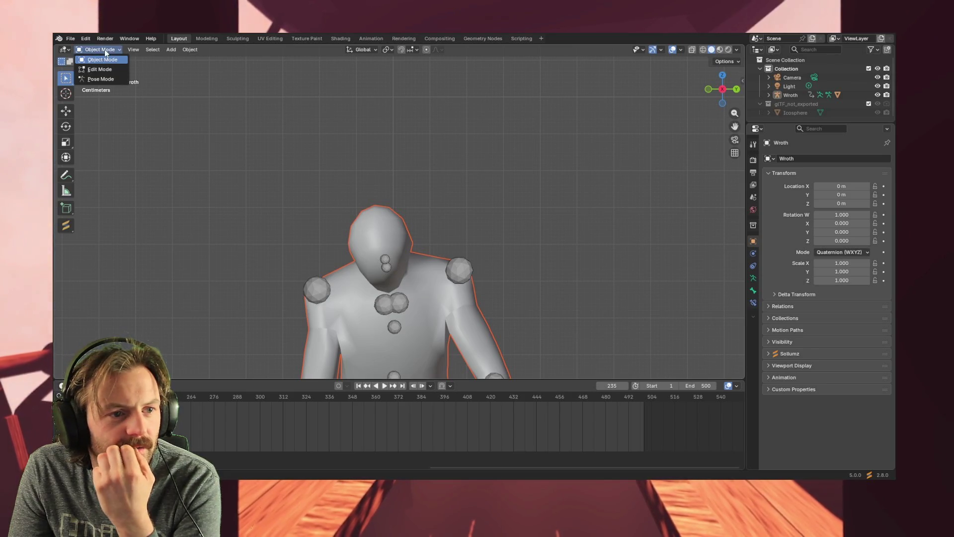
click(99, 72)
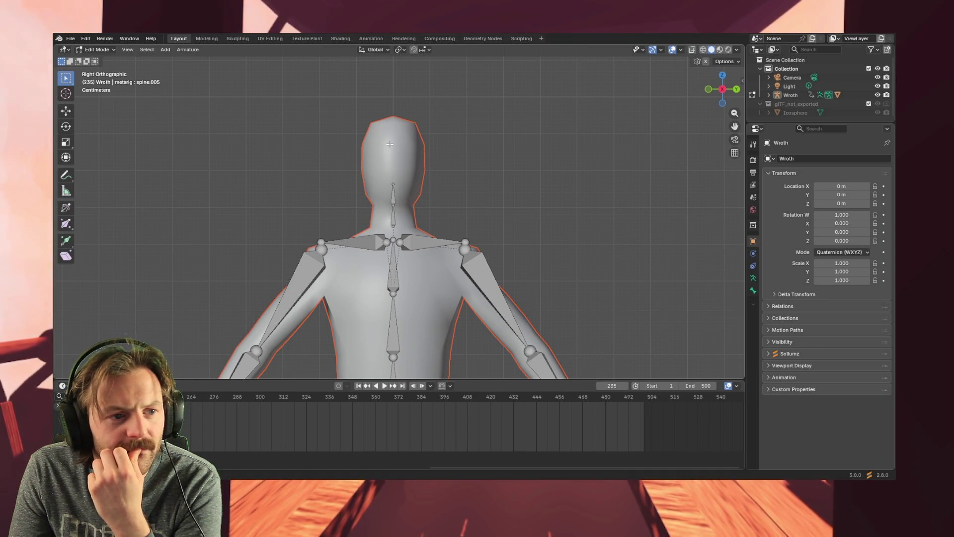
mouse_move(319, 113)
mouse_down()
mouse_move(470, 192)
mouse_move(408, 143)
mouse_up()
click(753, 95)
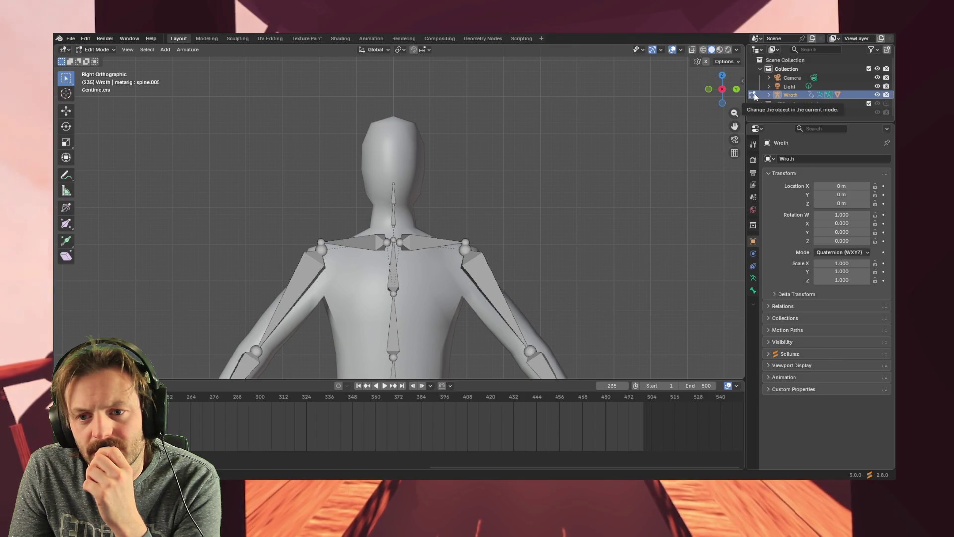
click(779, 95)
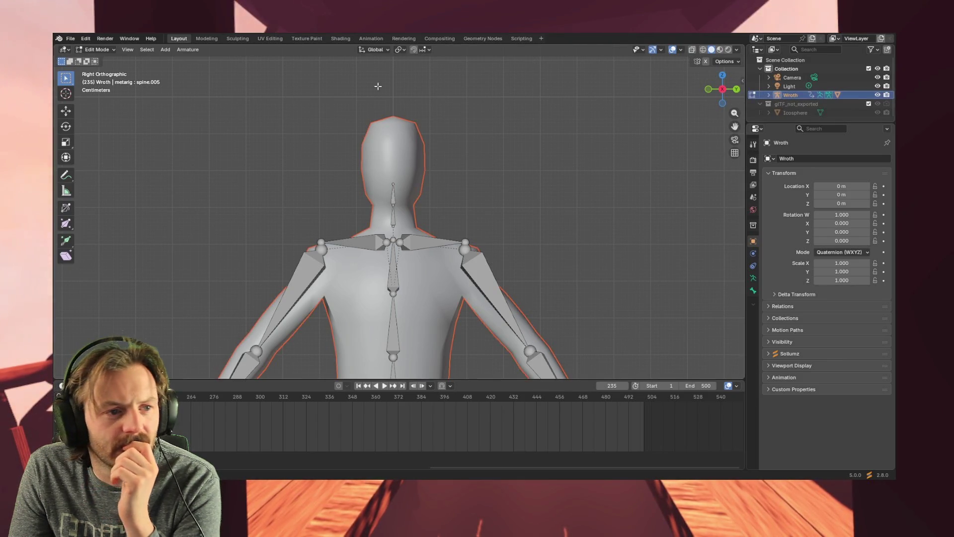
- Try the 3D Cursor tool and its Orientation list, then return to Select Box
click(66, 92)
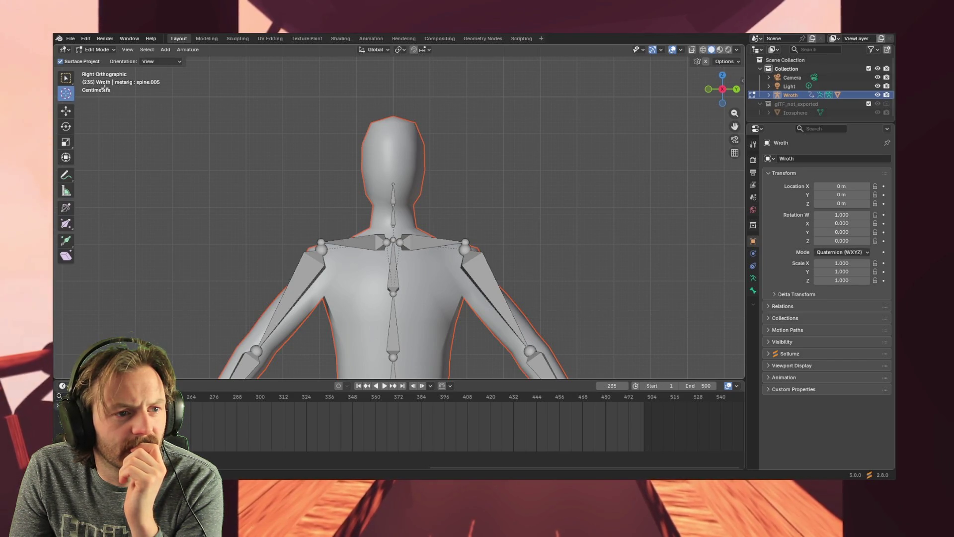
click(176, 63)
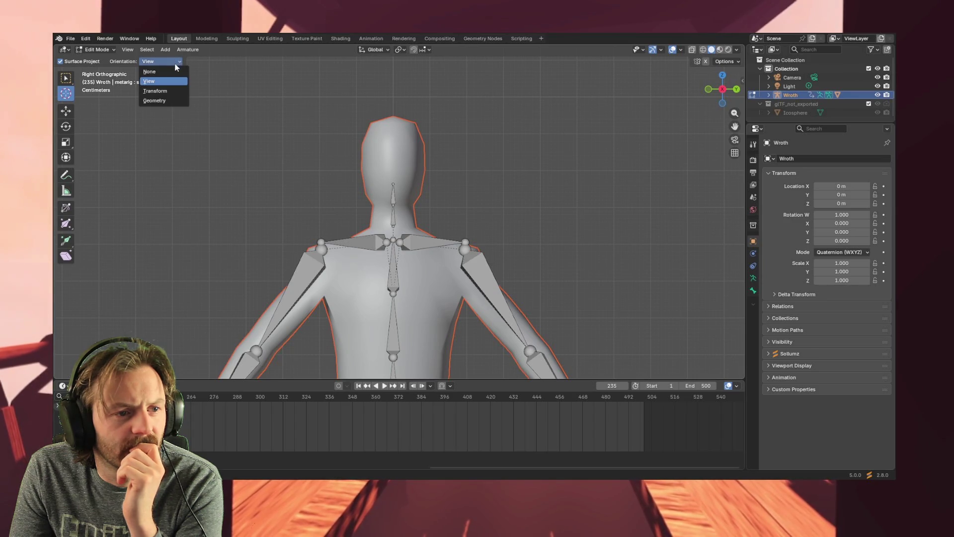
click(66, 78)
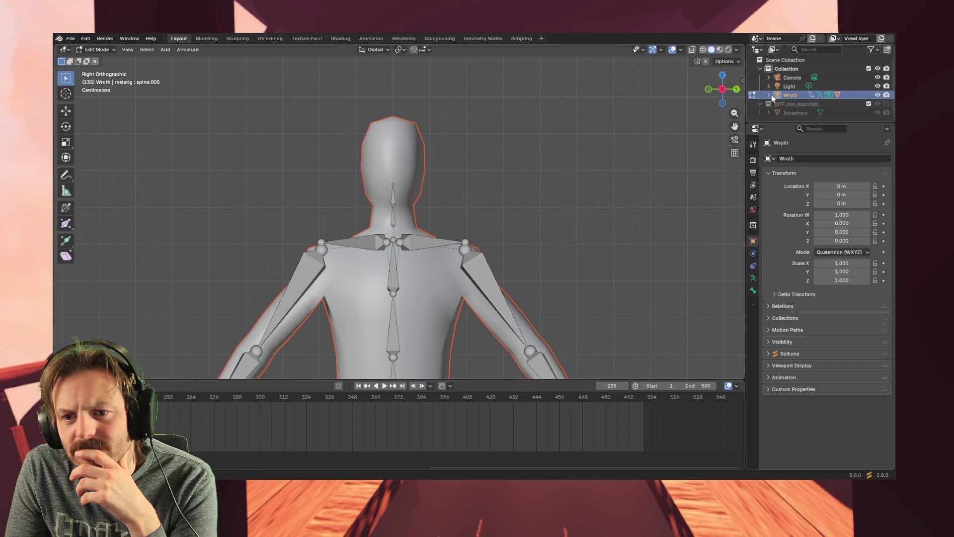
- Expand the Wroth, metarig and mesh entries in the Outliner to inspect their contents
click(820, 94)
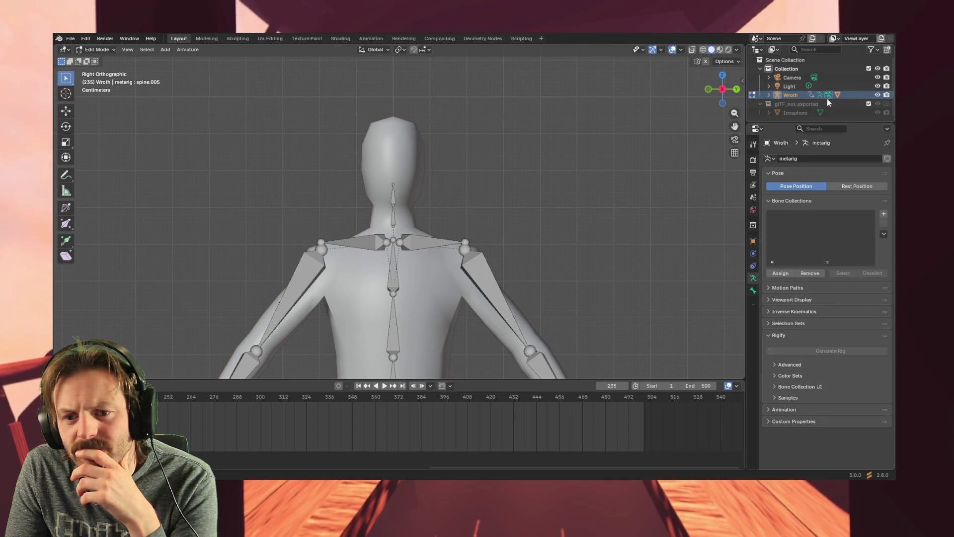
click(769, 94)
scroll(782, 109, down, 2)
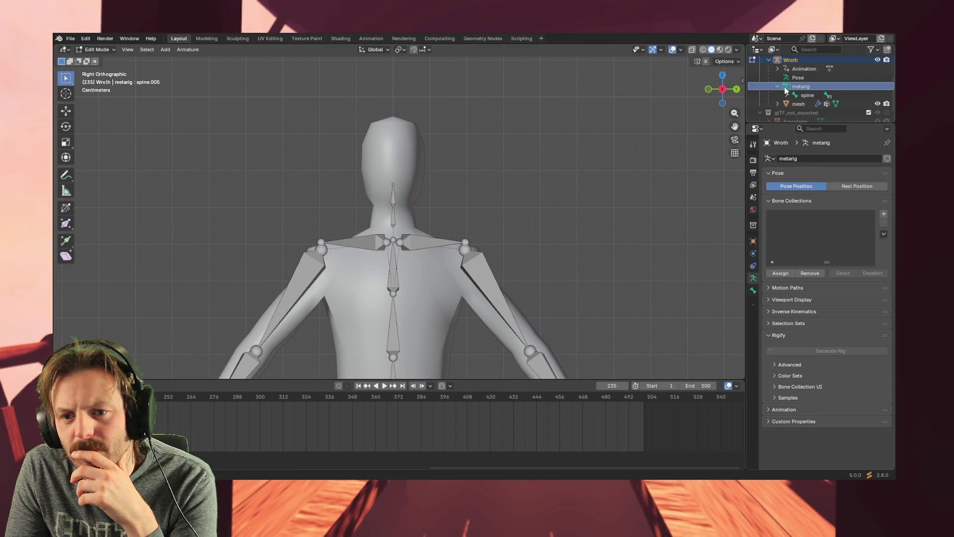
click(777, 86)
scroll(780, 75, down, 1)
click(778, 78)
click(777, 87)
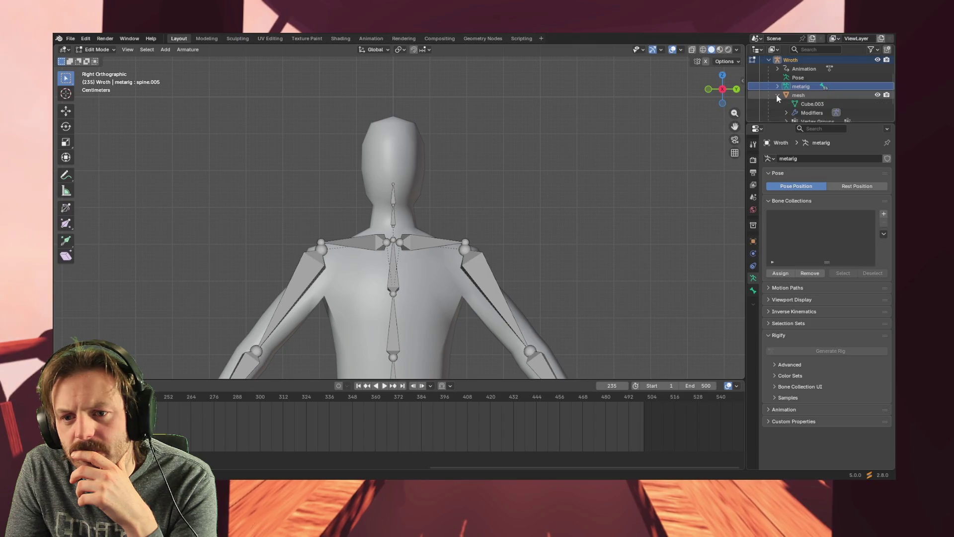
scroll(819, 94, down, 2)
click(786, 94)
scroll(808, 100, down, 10)
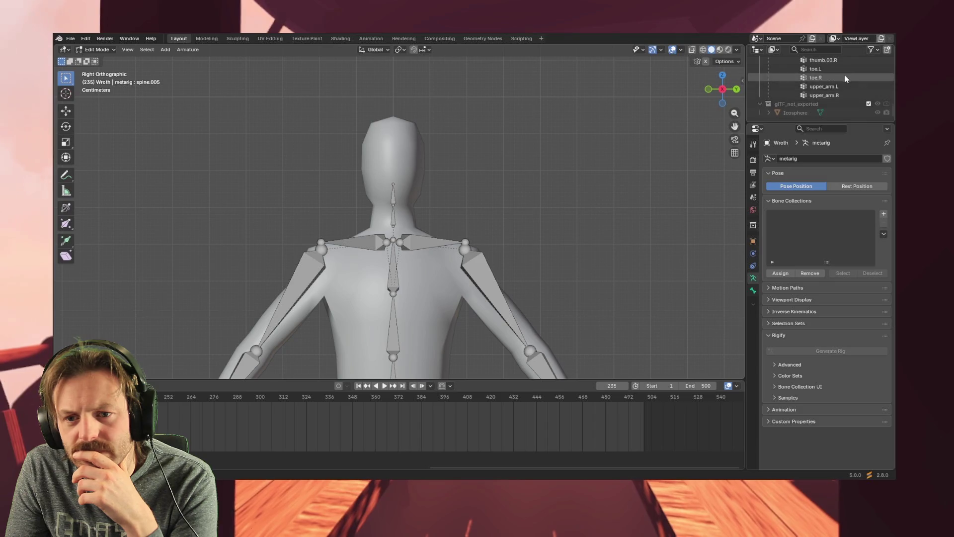
scroll(840, 77, up, 15)
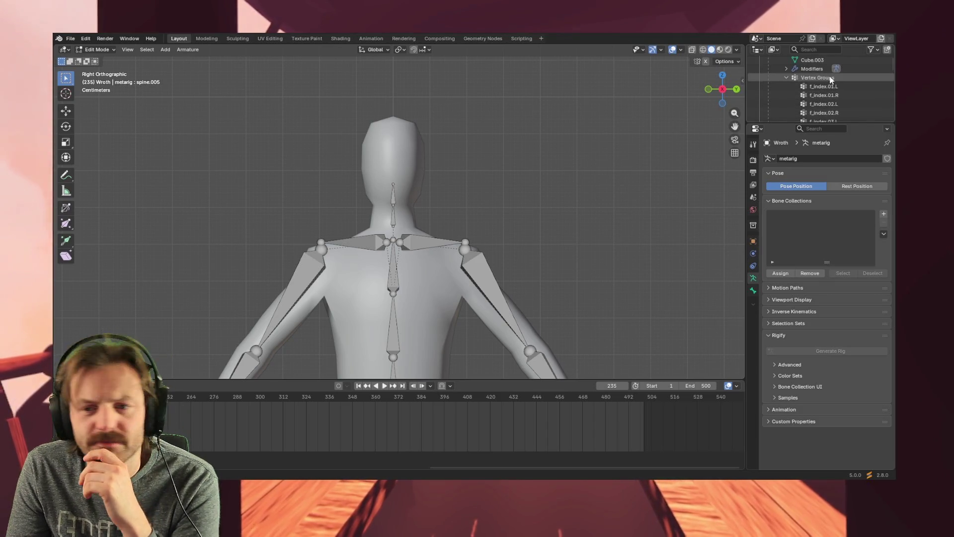
scroll(830, 77, up, 2)
scroll(795, 89, up, 3)
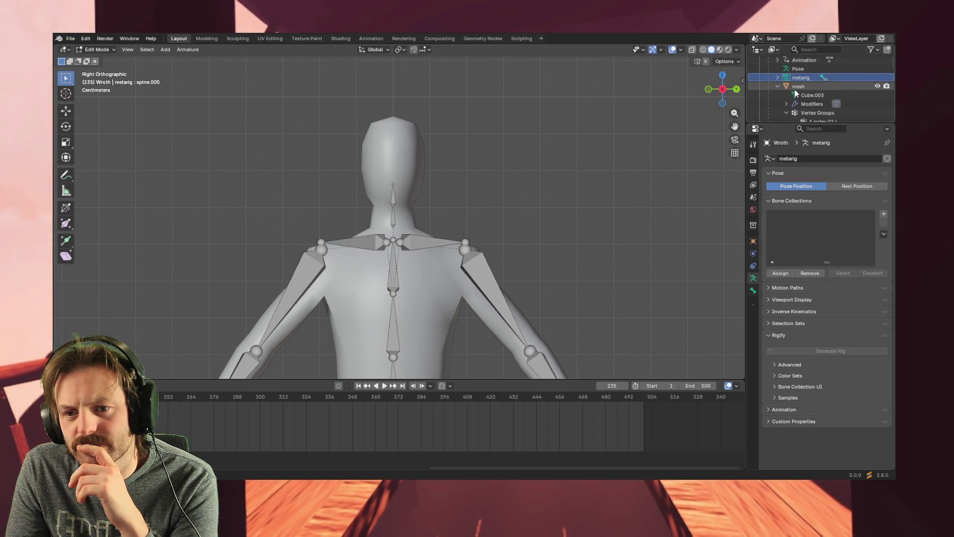
click(778, 94)
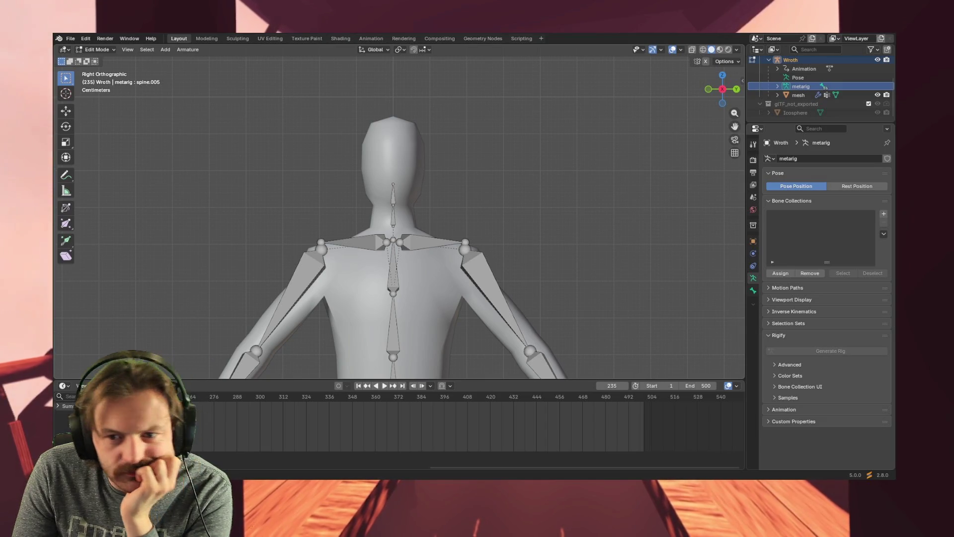
- Select the character's mesh object and switch to the UV Editing workspace
click(798, 94)
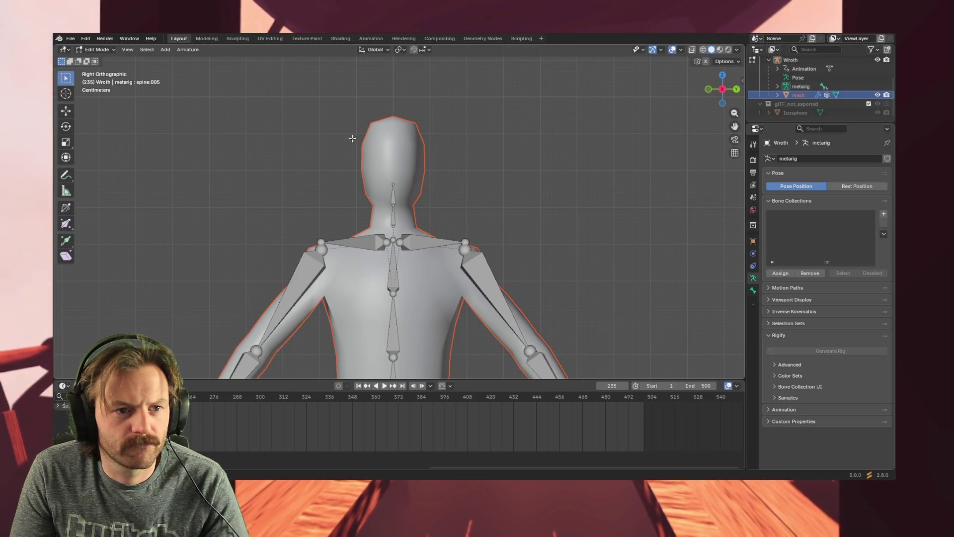
click(268, 39)
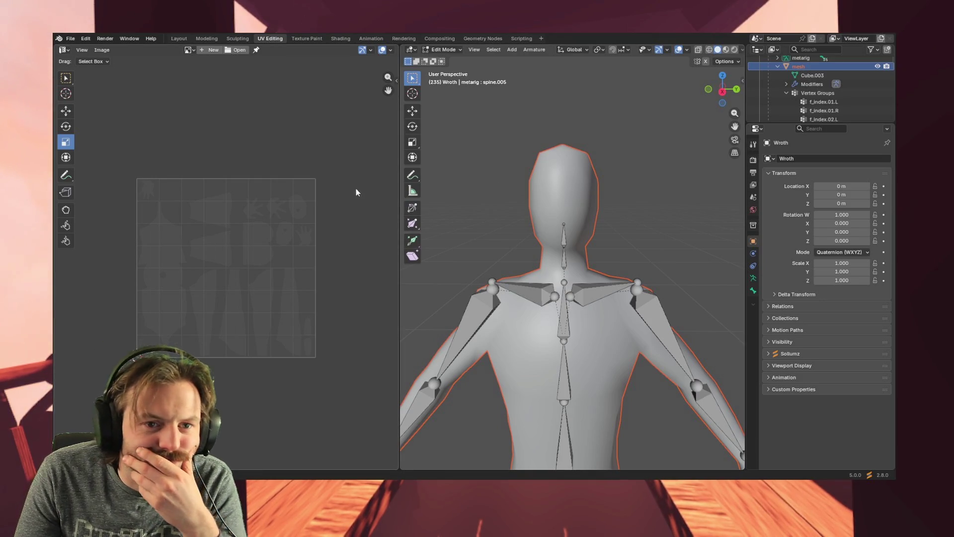
click(440, 50)
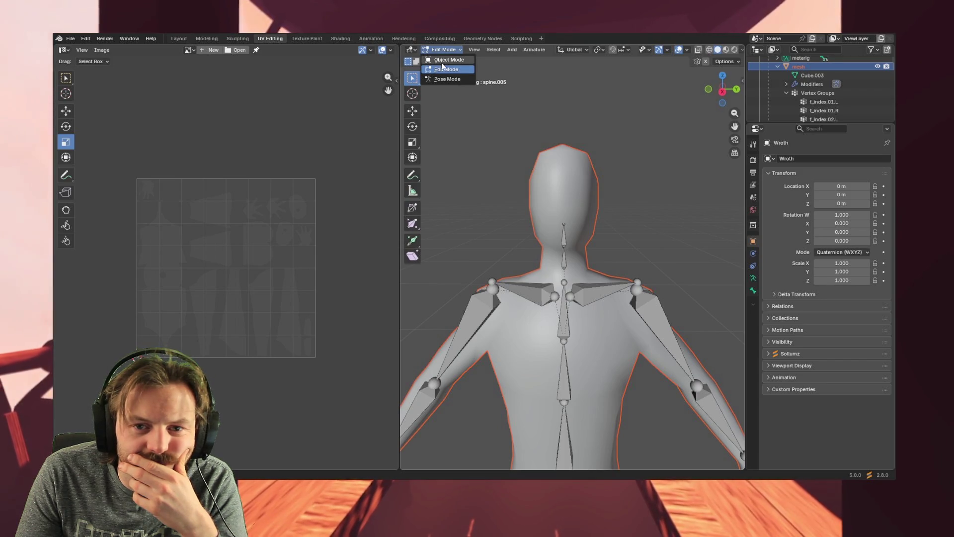
- Put the body mesh into Edit Mode and switch to face select mode with 3
click(442, 60)
click(489, 412)
click(460, 52)
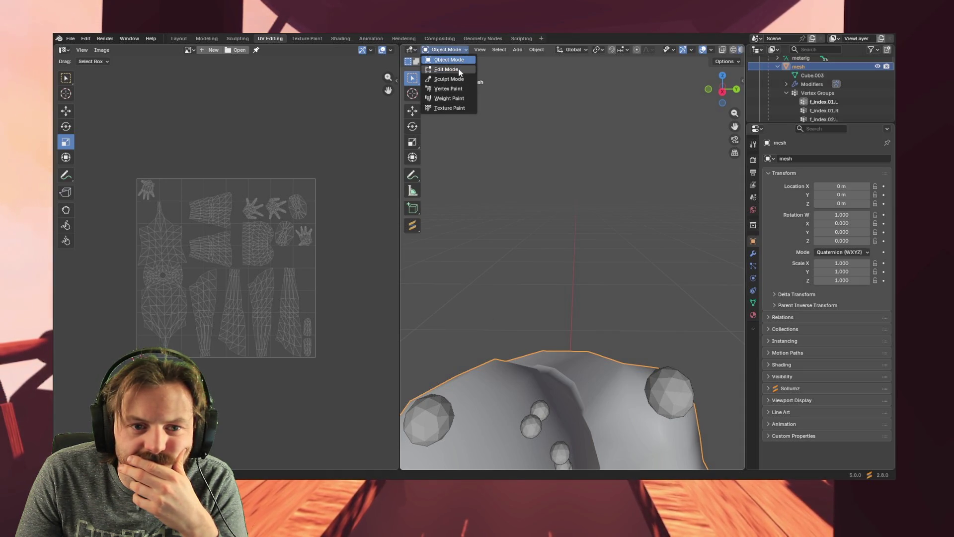
click(456, 70)
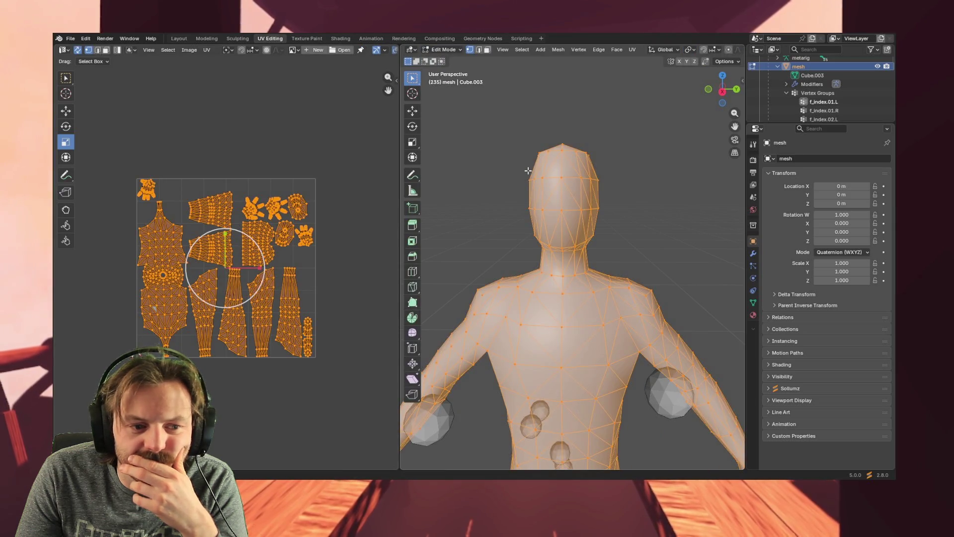
click(561, 179)
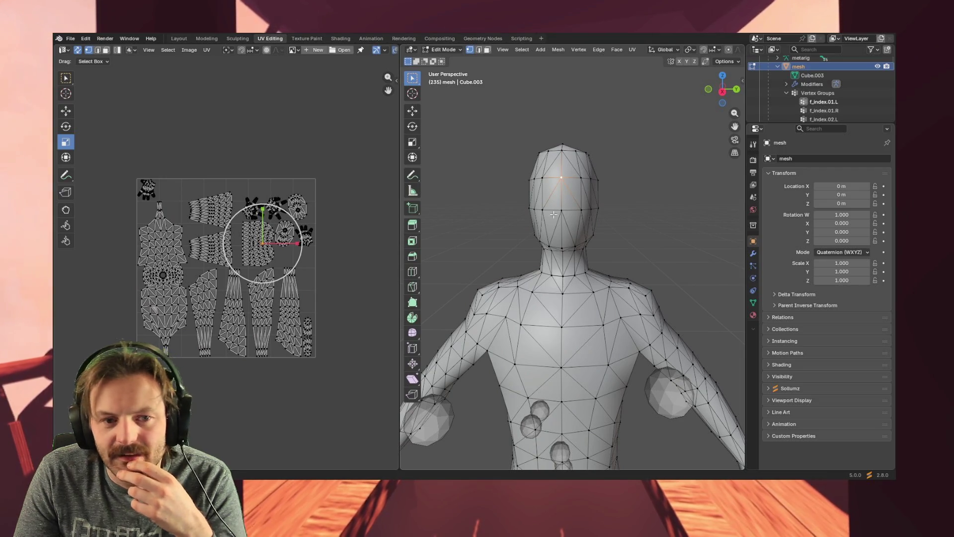
key(3)
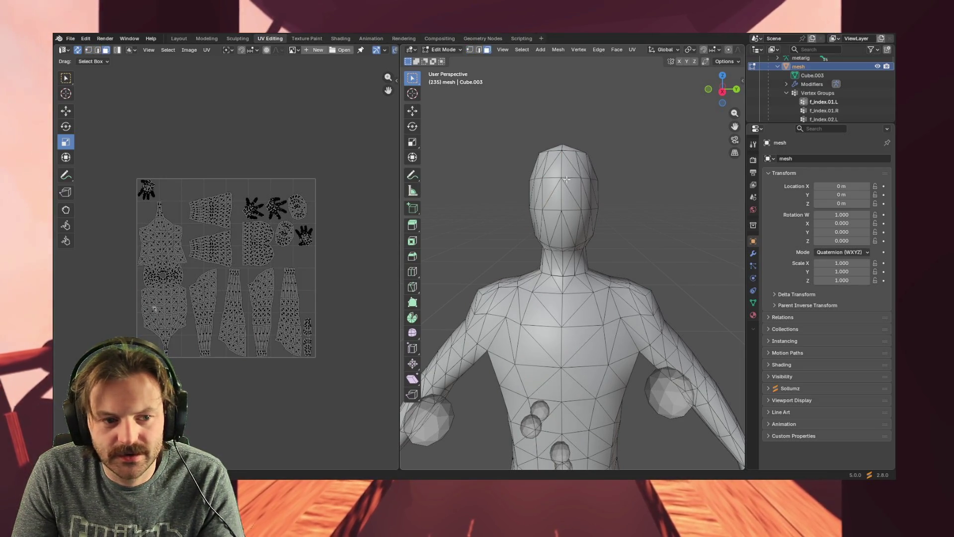
click(562, 181)
- Select faces across the top of the head
click(556, 187)
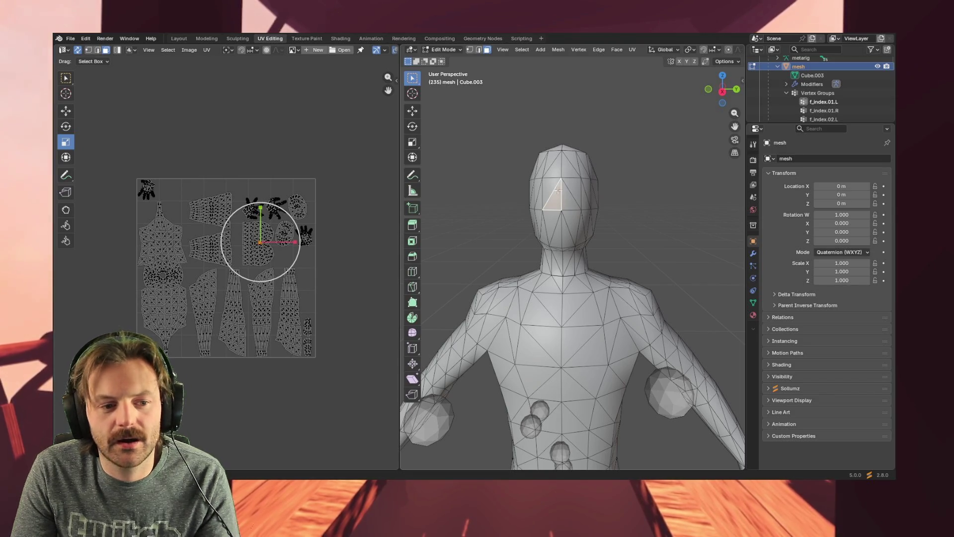
shift+click(574, 186)
shift+click(571, 166)
shift+click(551, 164)
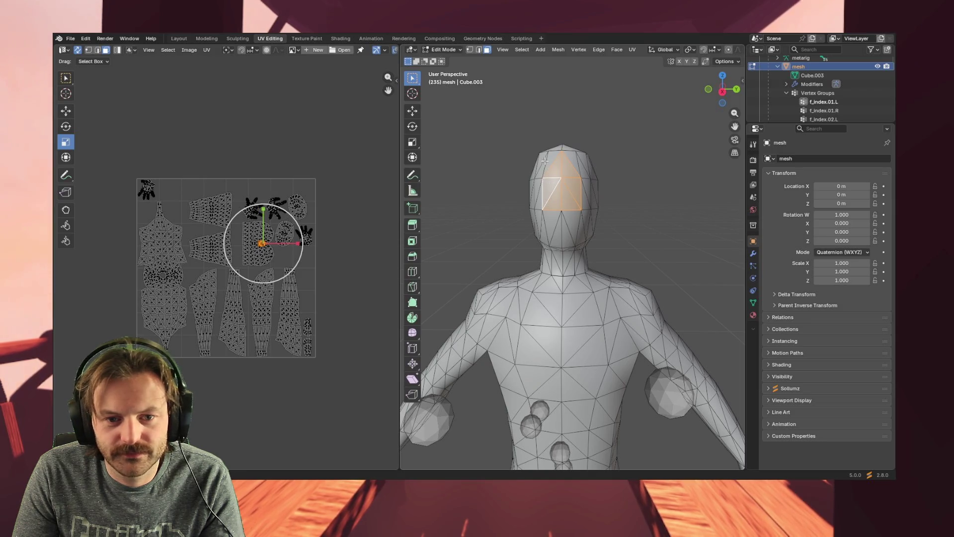
shift+click(560, 156)
shift+click(573, 155)
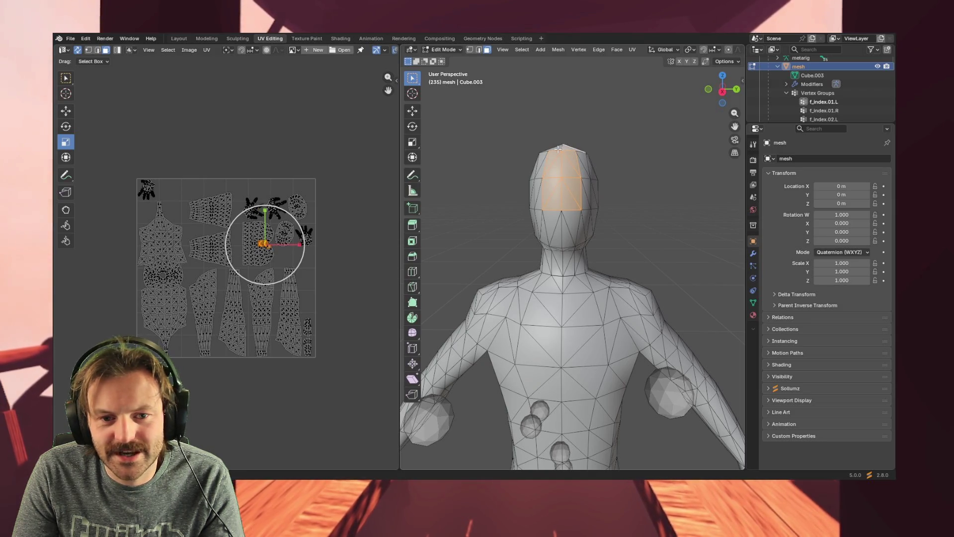
shift+click(541, 157)
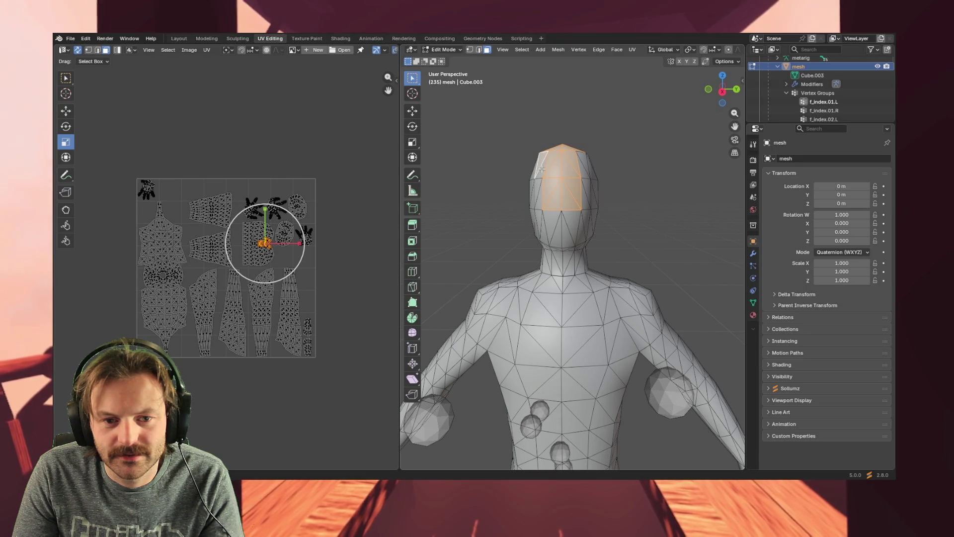
- Add faces down the head's left side, lower part and right side
shift+click(539, 199)
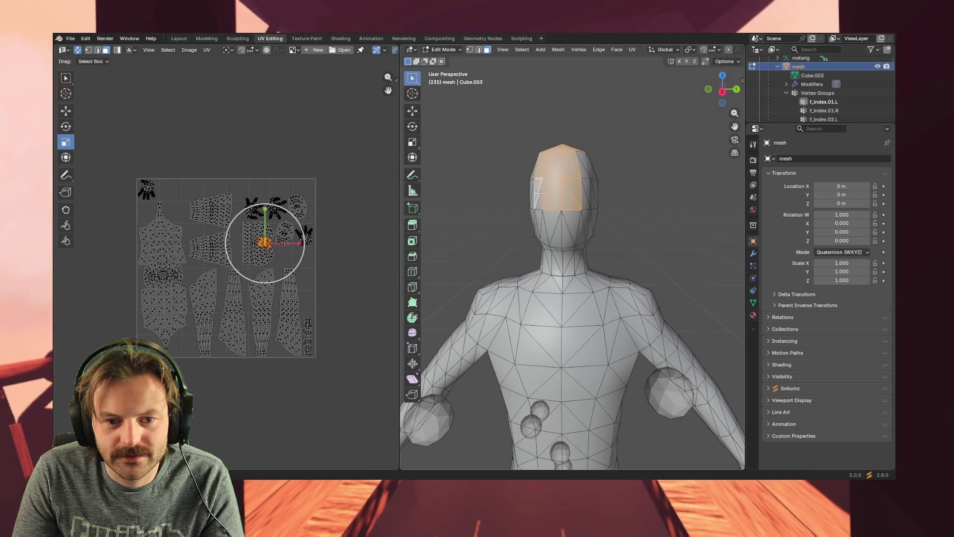
shift+click(539, 221)
shift+click(542, 234)
shift+click(551, 228)
shift+click(559, 234)
shift+click(567, 231)
shift+click(572, 223)
shift+click(579, 229)
shift+click(586, 224)
shift+click(587, 197)
shift+click(585, 164)
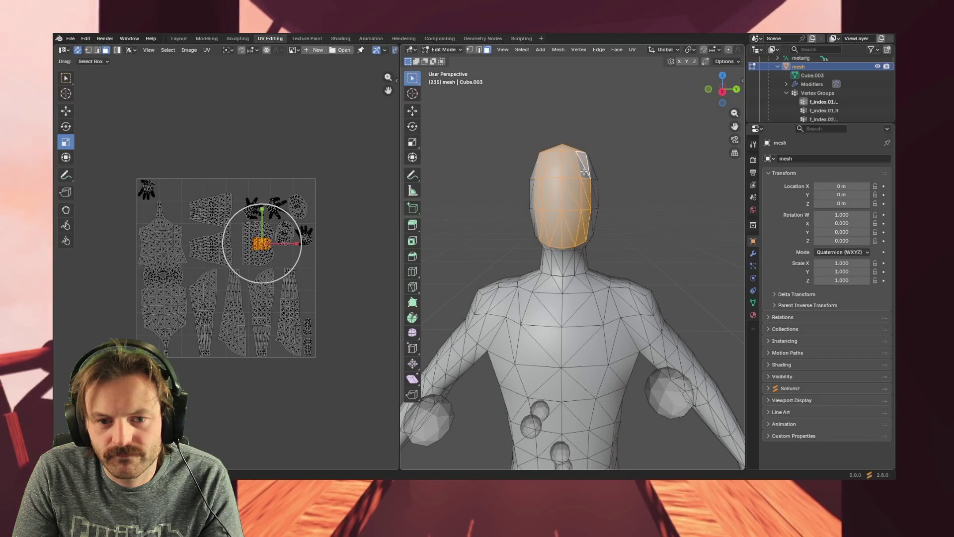
- Orbit around the head and grow the selection to all connected head geometry
mouse_move(576, 255)
middle_down()
mouse_move(589, 272)
mouse_move(579, 272)
middle_up()
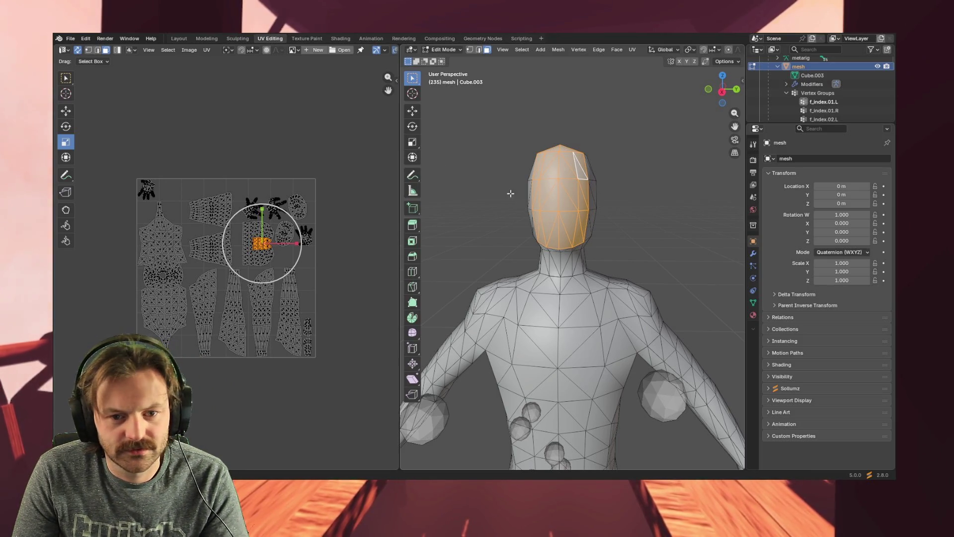
mouse_move(562, 189)
middle_down()
mouse_move(566, 182)
mouse_move(543, 160)
middle_up()
key(ctrl+l)
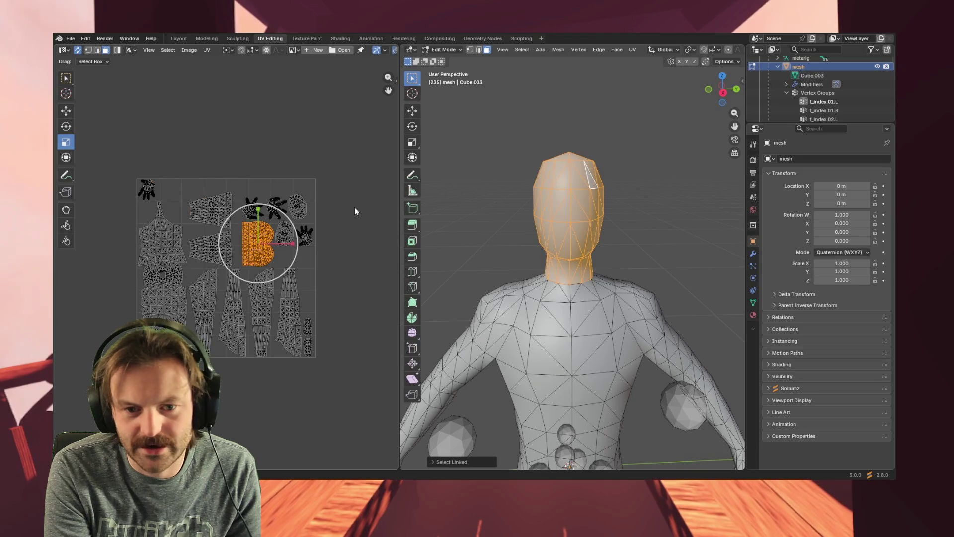
- Invert the selection to the body, hide it, and view the head from the front
key(ctrl+i)
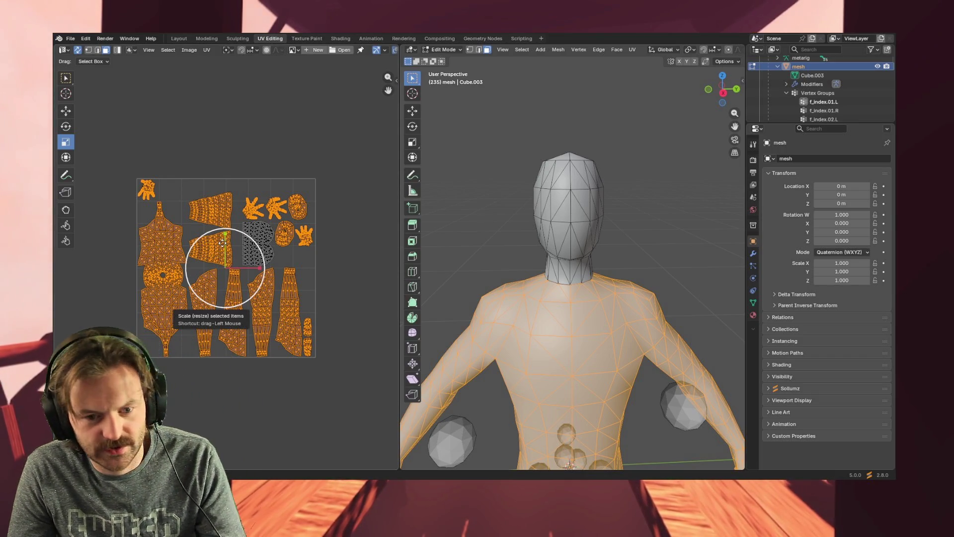
key(h)
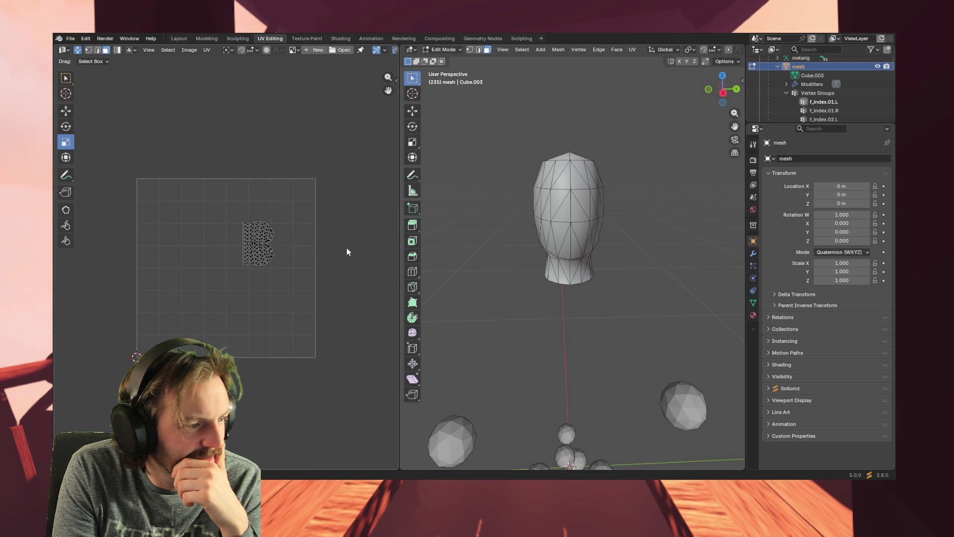
scroll(346, 252, down, 2)
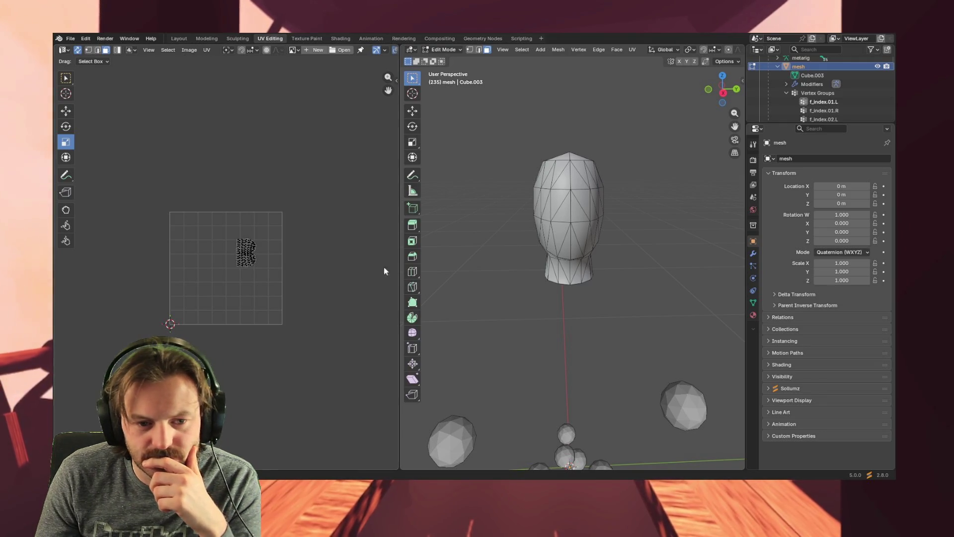
key(KP_1)
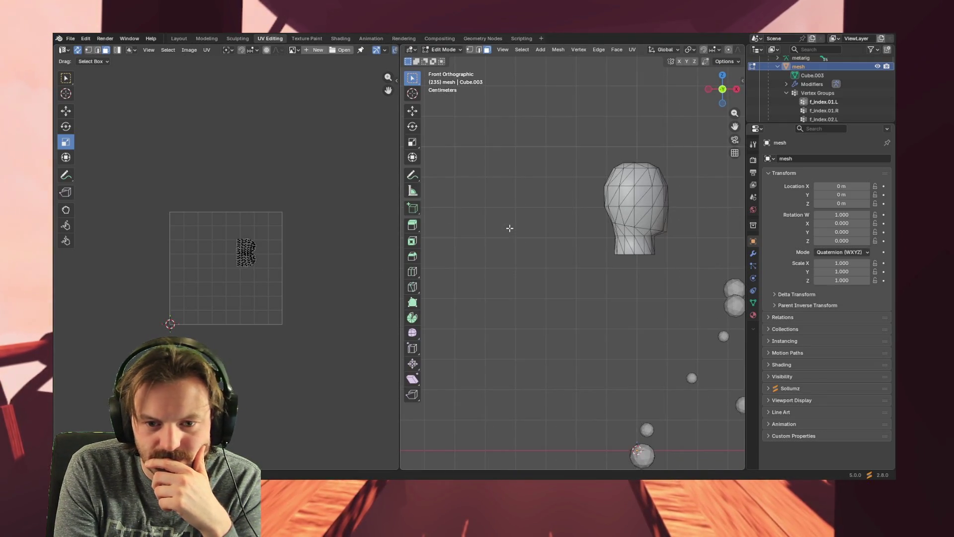
- Switch to right orthographic view, box-select the whole head, and bring up UV Mapping
key(KP_5)
key(KP_5)
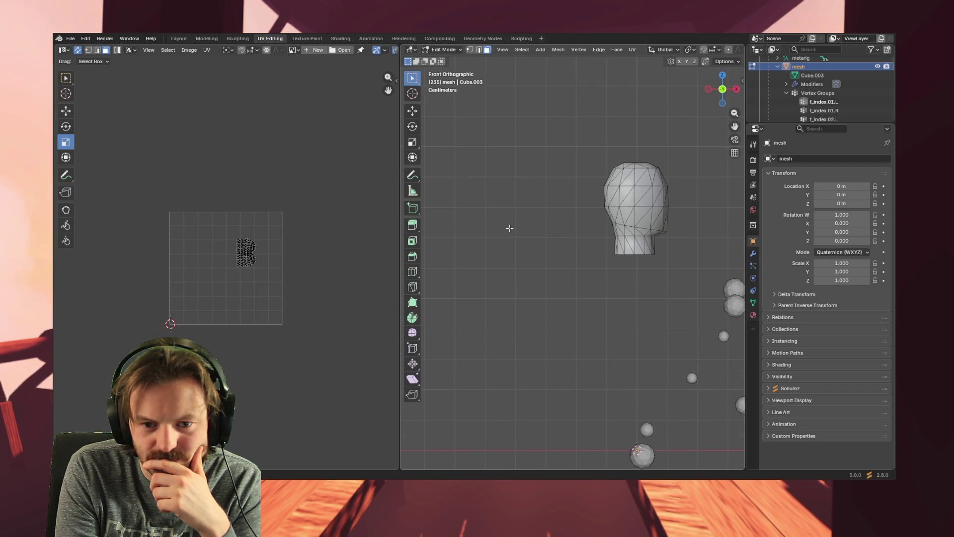
key(KP_5)
key(KP_5)
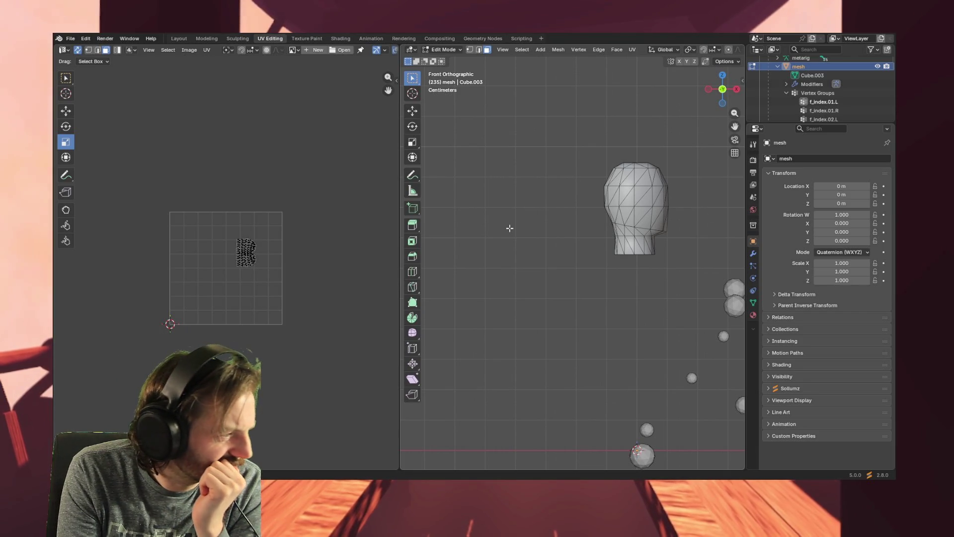
key(KP_3)
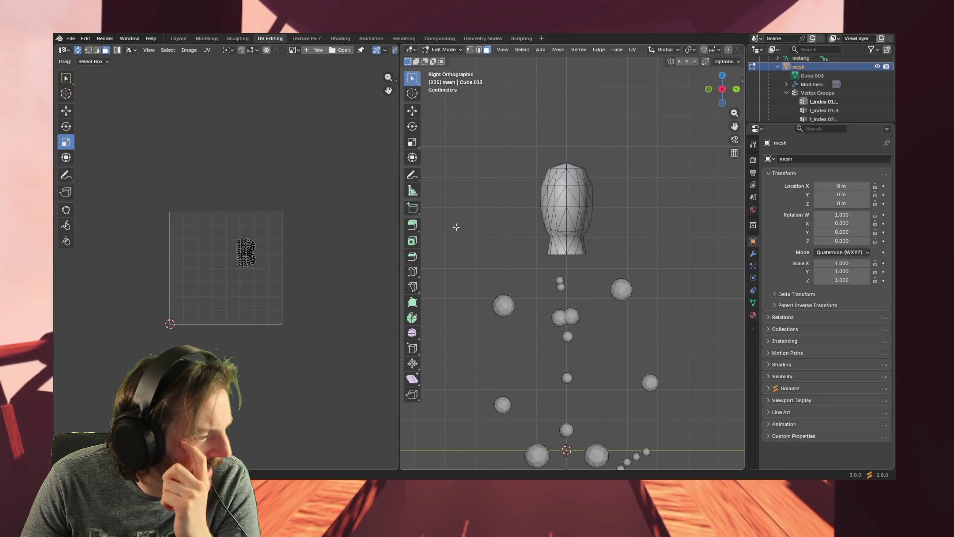
click(545, 207)
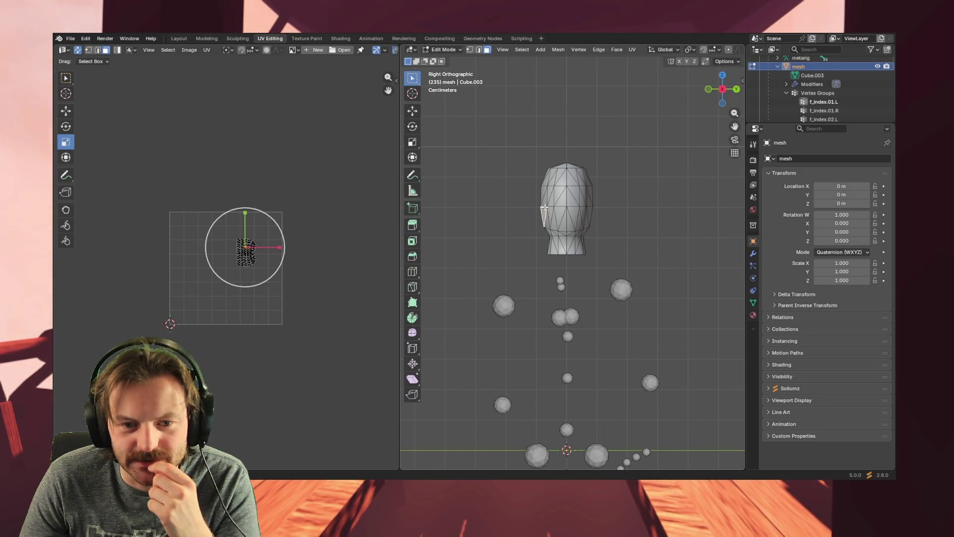
drag(530, 148, 607, 265)
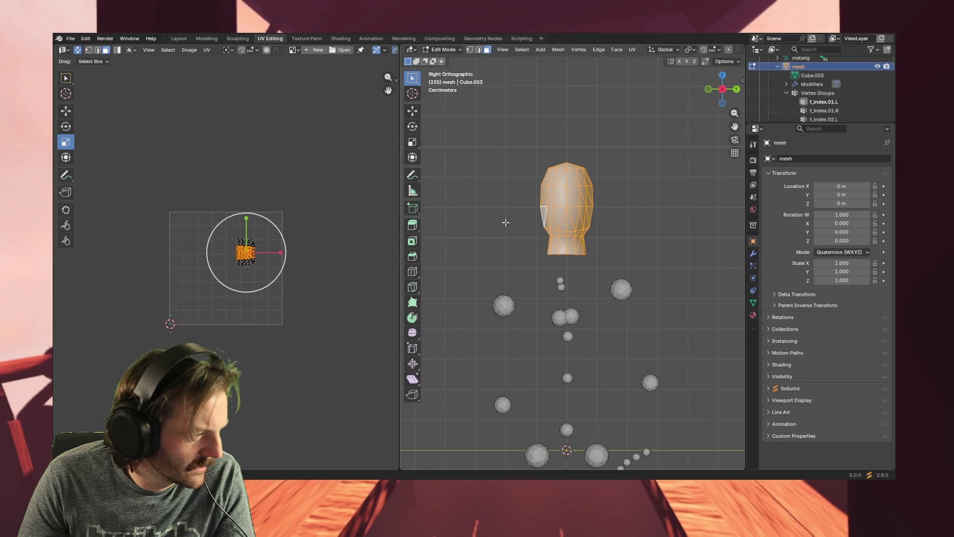
key(u)
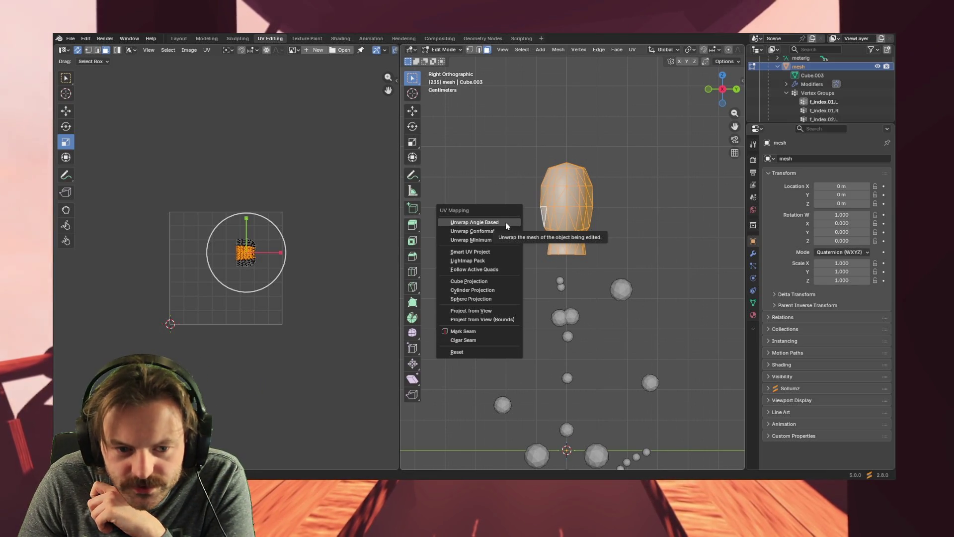
- Project the head's UVs from view, reselect the head, and load Wroth_Head.png behind them
click(480, 312)
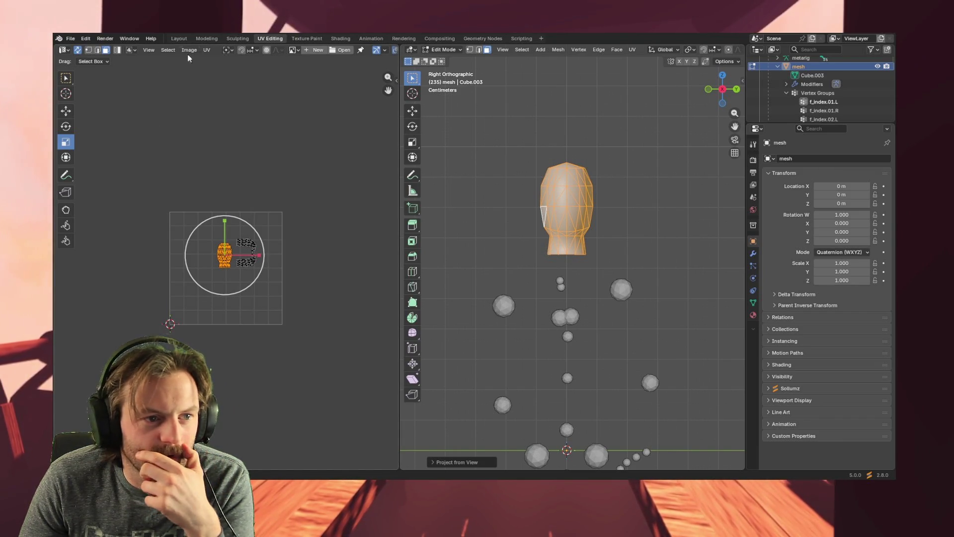
click(225, 173)
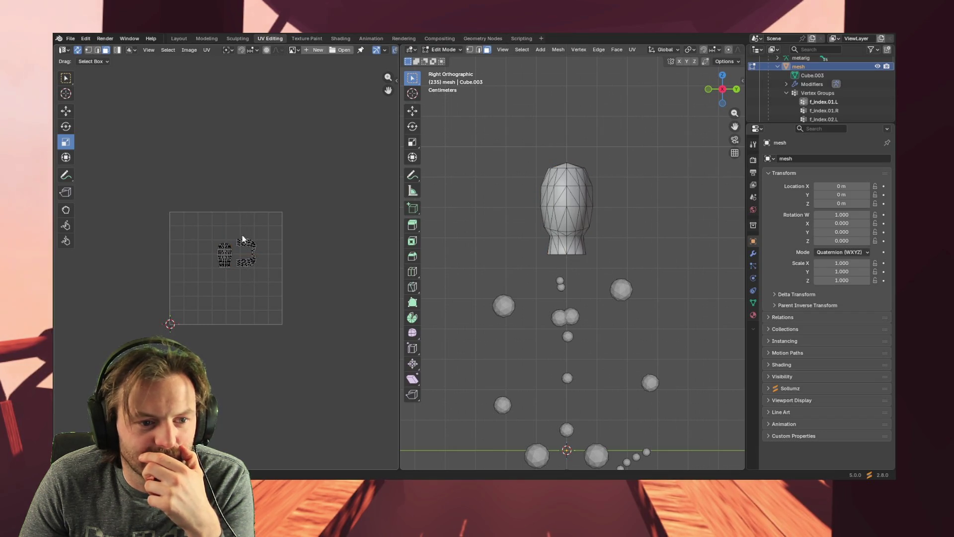
mouse_move(531, 141)
mouse_down()
mouse_move(629, 256)
mouse_move(621, 264)
mouse_up()
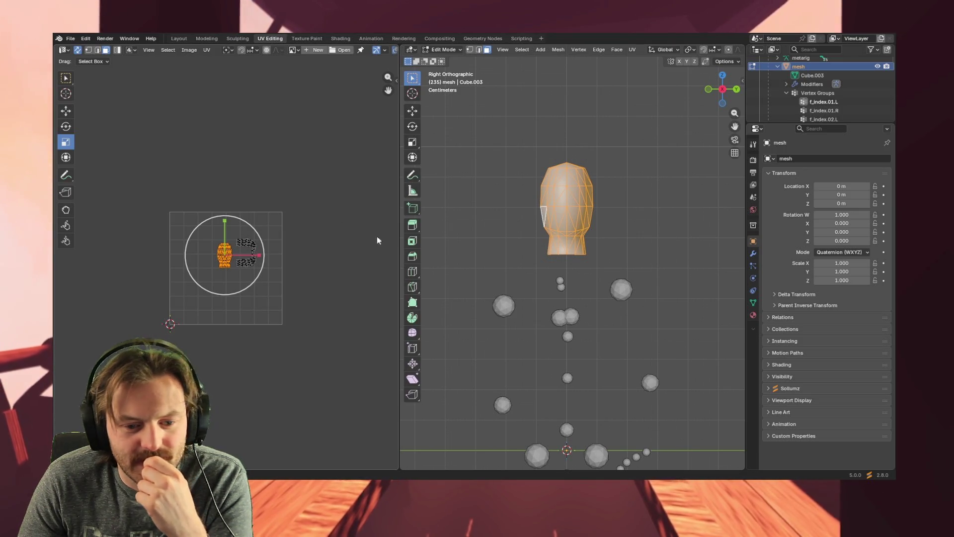
drag(515, 434, 276, 302)
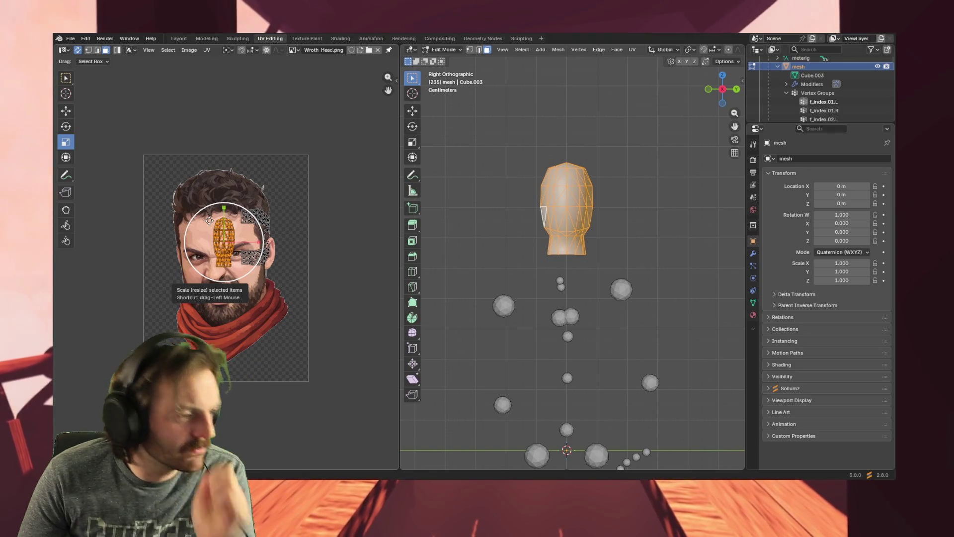
- Try moving the head's UV island, cancel it, and clear the UV selection
key(g)
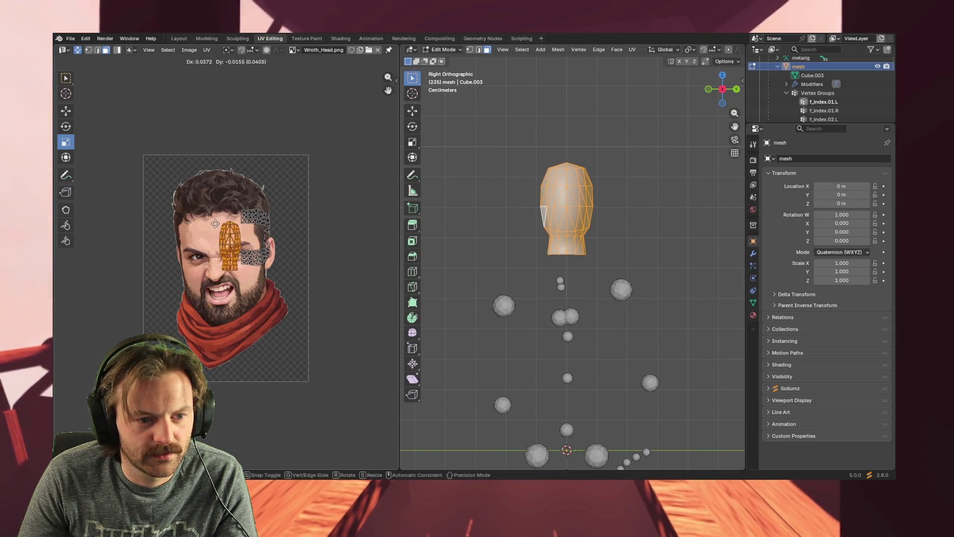
key(g)
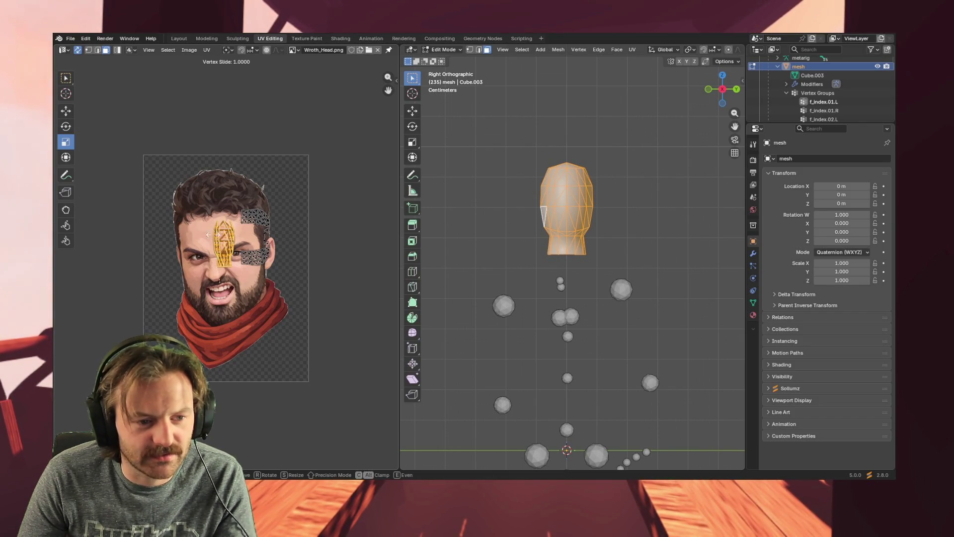
key(Escape)
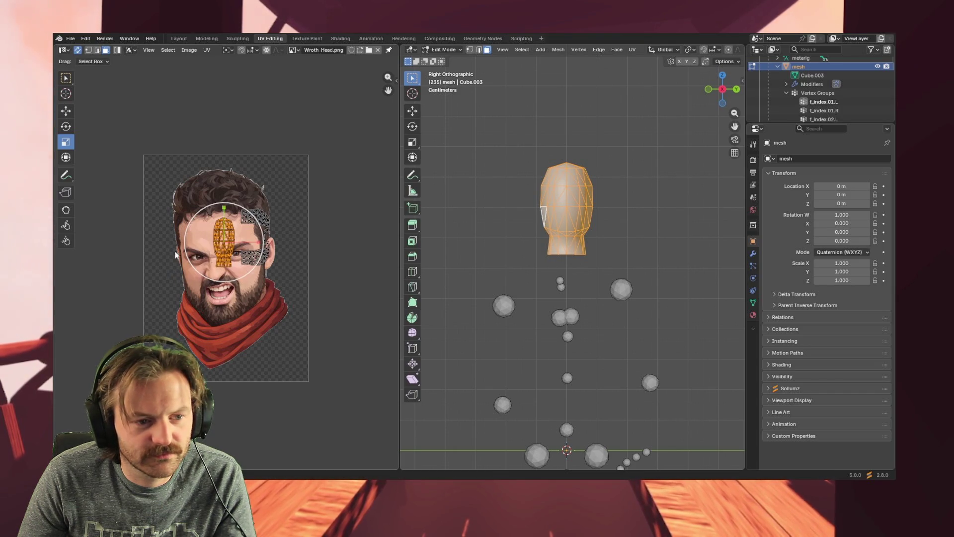
click(184, 187)
click(196, 298)
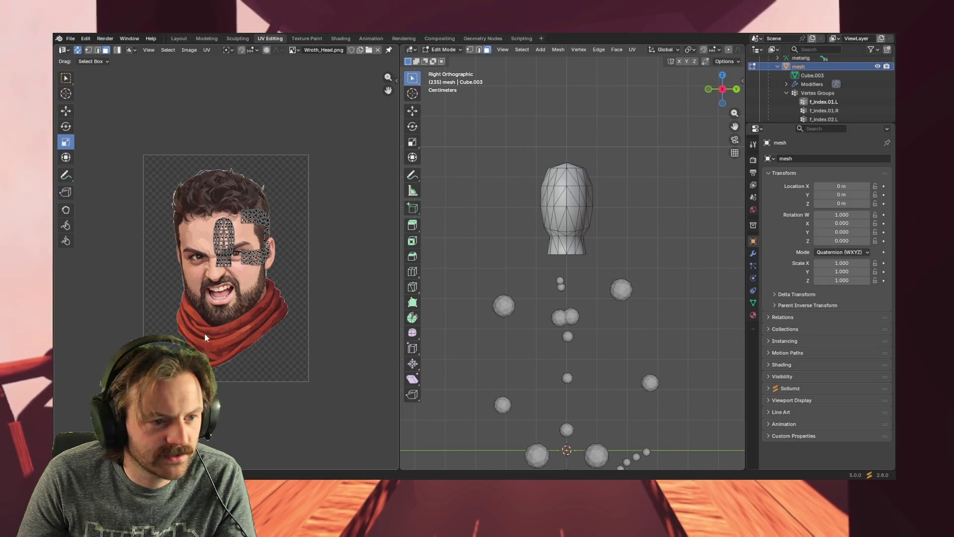
click(225, 189)
click(191, 263)
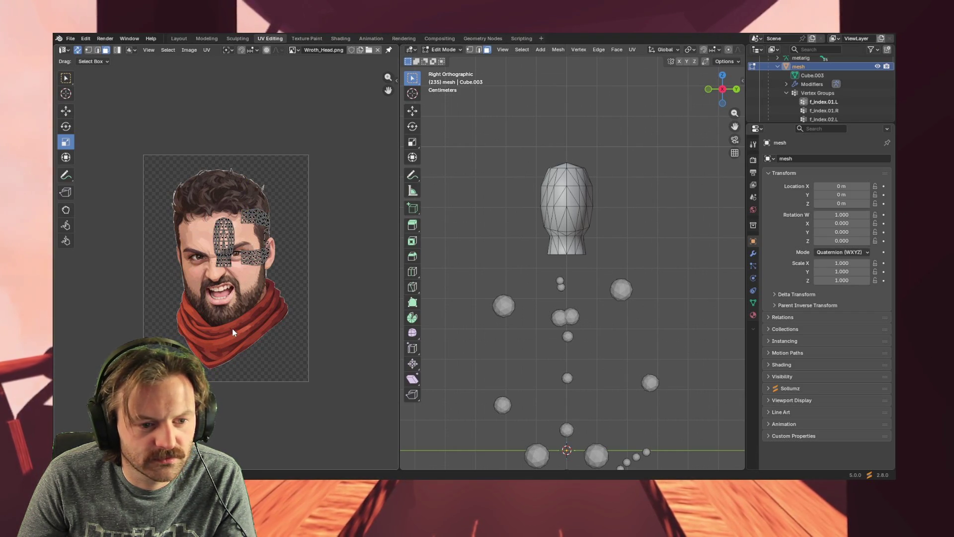
key(u)
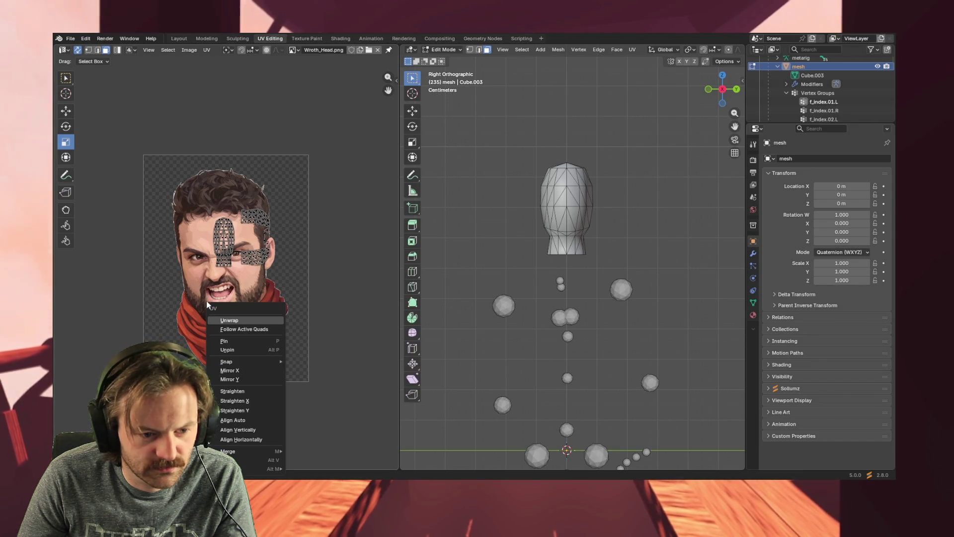
key(Escape)
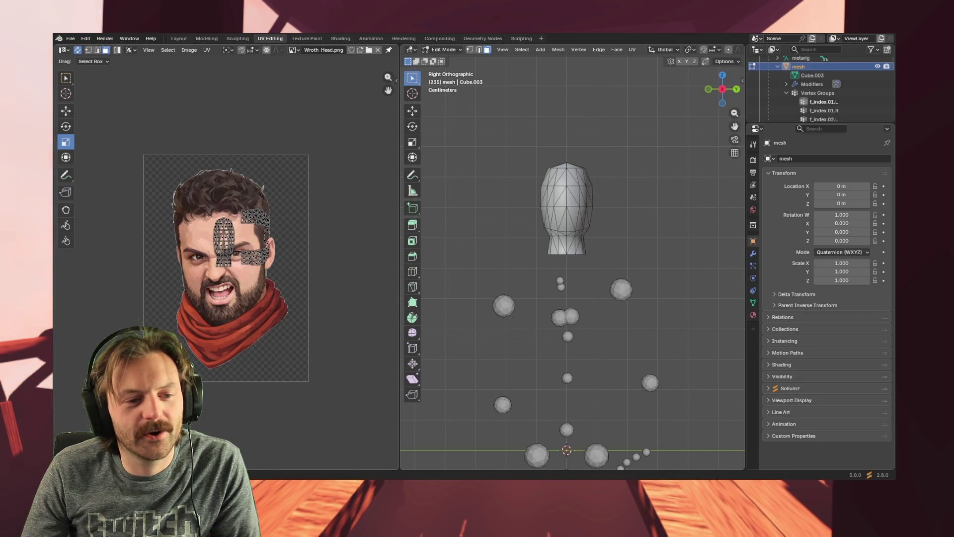
- Reselect the whole head and scale its UV layout up over the face image
click(225, 234)
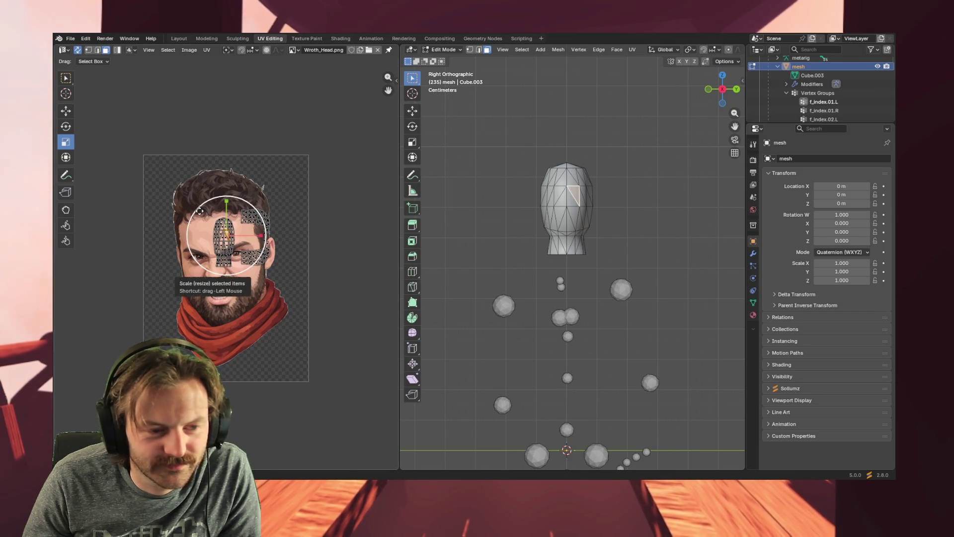
mouse_move(509, 137)
mouse_down()
mouse_move(619, 271)
mouse_move(616, 259)
mouse_up()
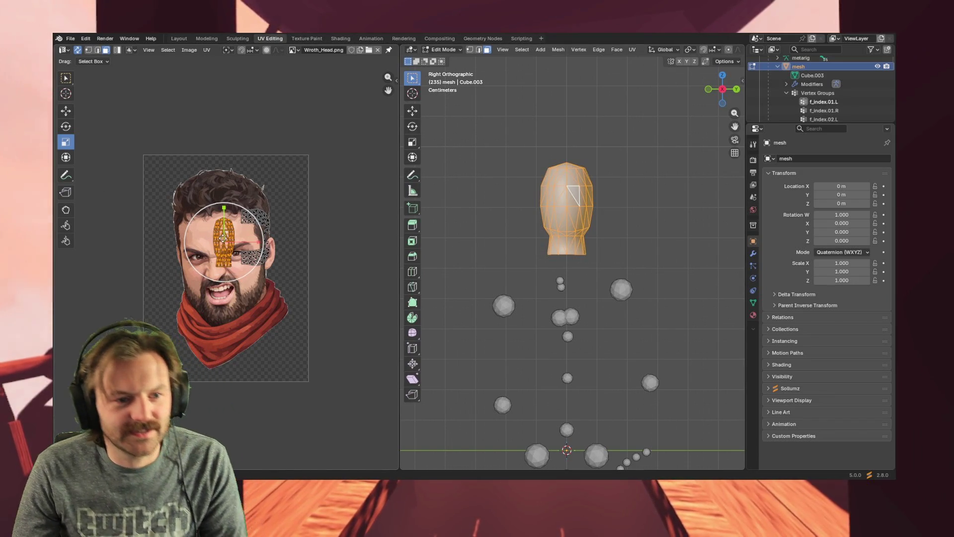
drag(219, 233, 194, 234)
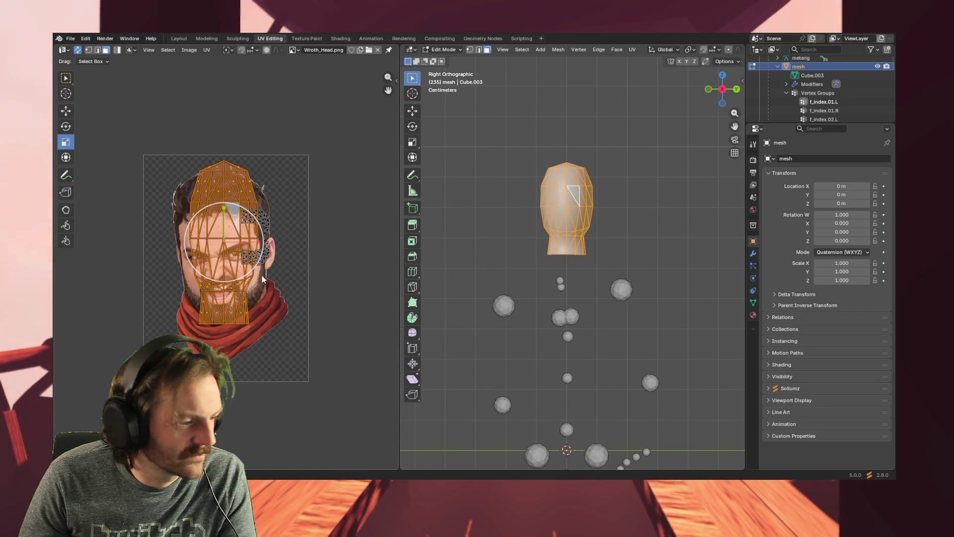
key(a)
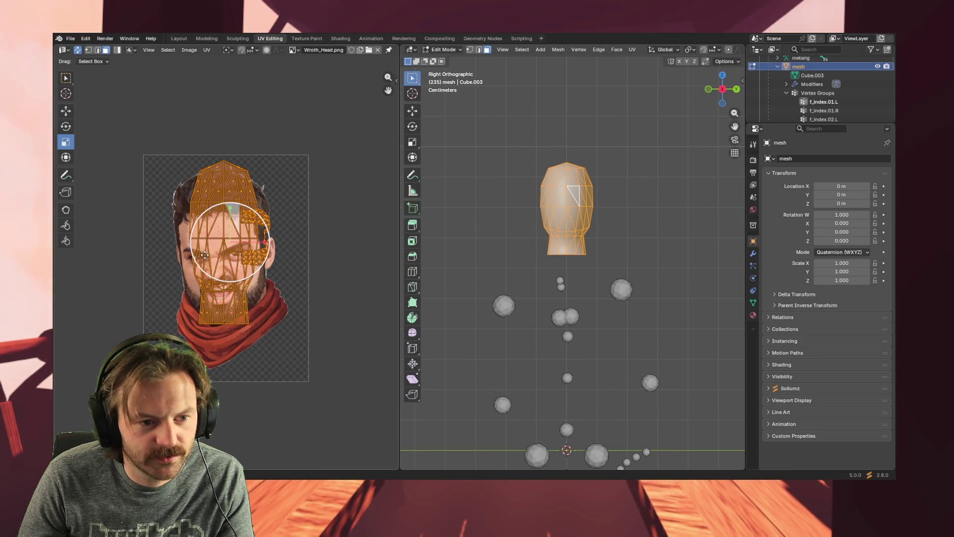
mouse_move(510, 136)
mouse_down()
mouse_move(632, 270)
mouse_move(621, 256)
mouse_up()
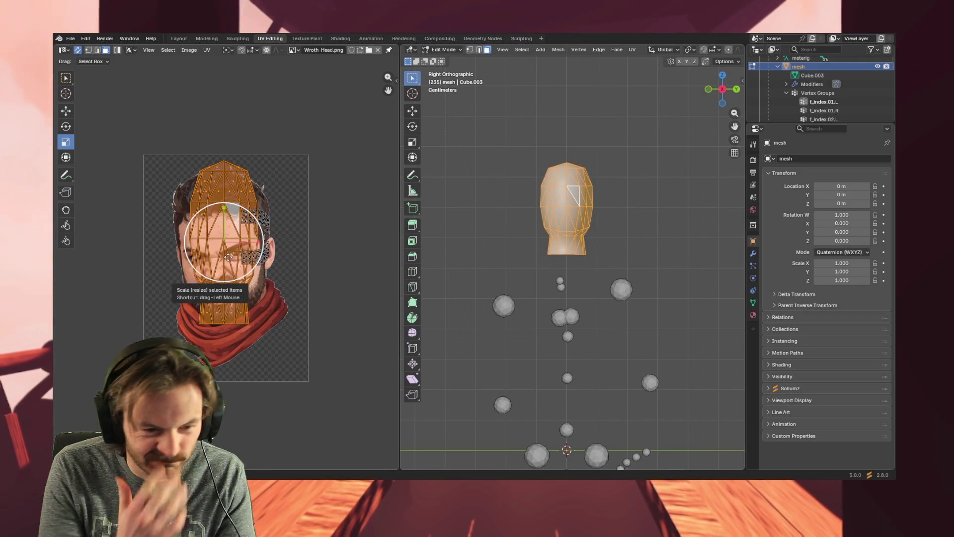
mouse_move(228, 257)
mouse_down()
mouse_move(203, 271)
mouse_move(212, 255)
mouse_up()
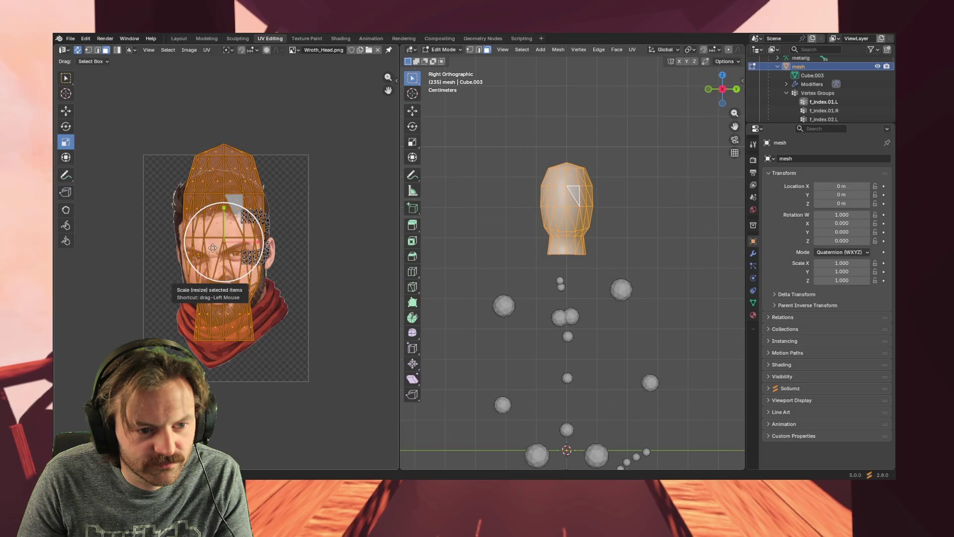
click(211, 250)
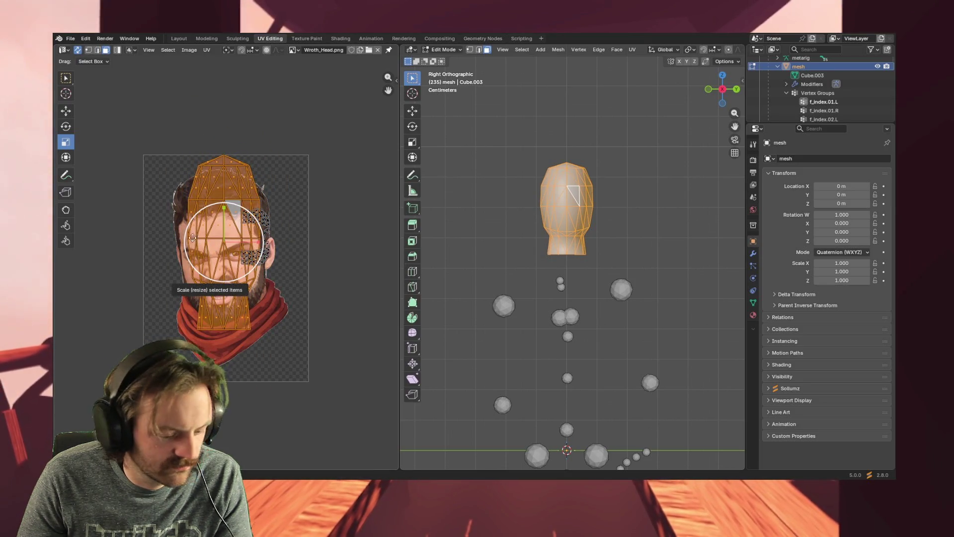
- Alternate Move and Scale tools to fit the UV layout over the face, nudging it right
key(g)
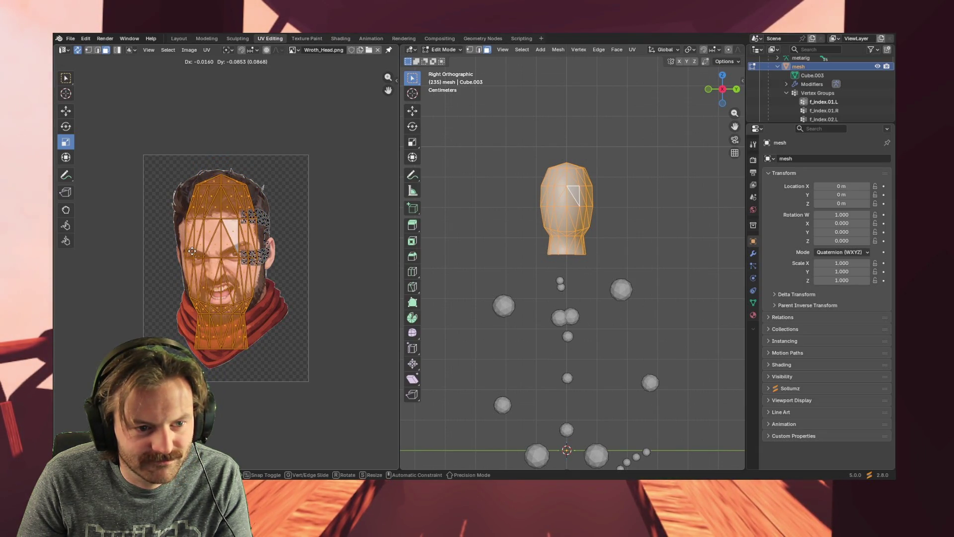
click(206, 258)
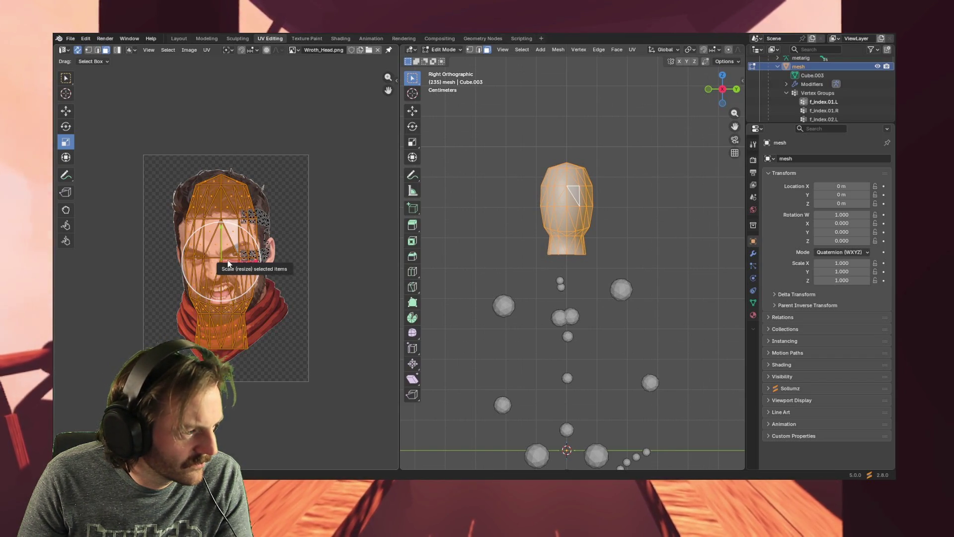
drag(228, 263, 228, 260)
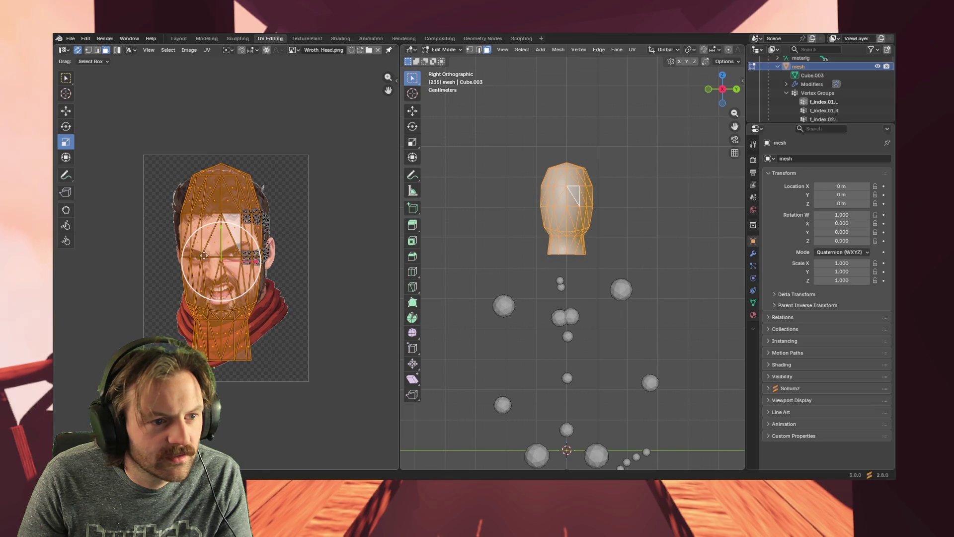
click(67, 111)
drag(258, 264, 257, 261)
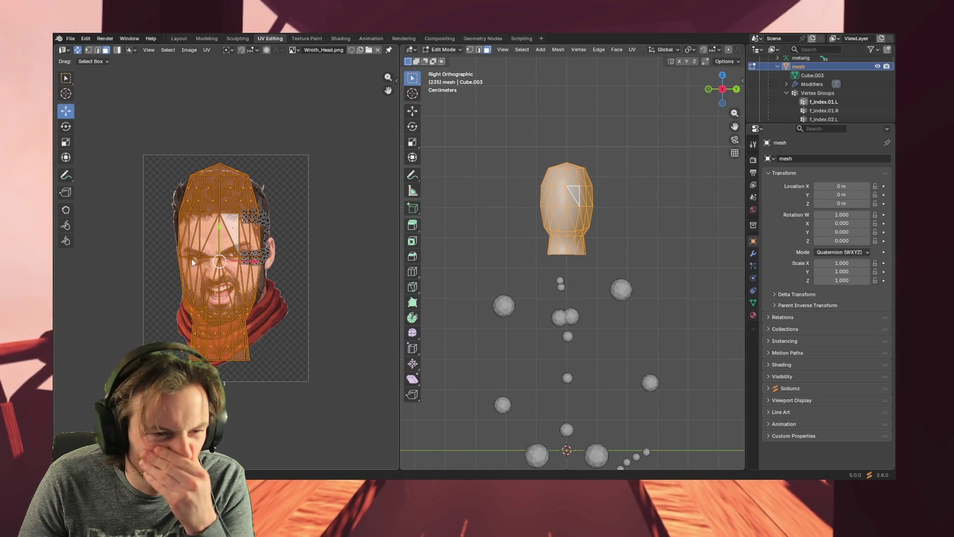
click(66, 143)
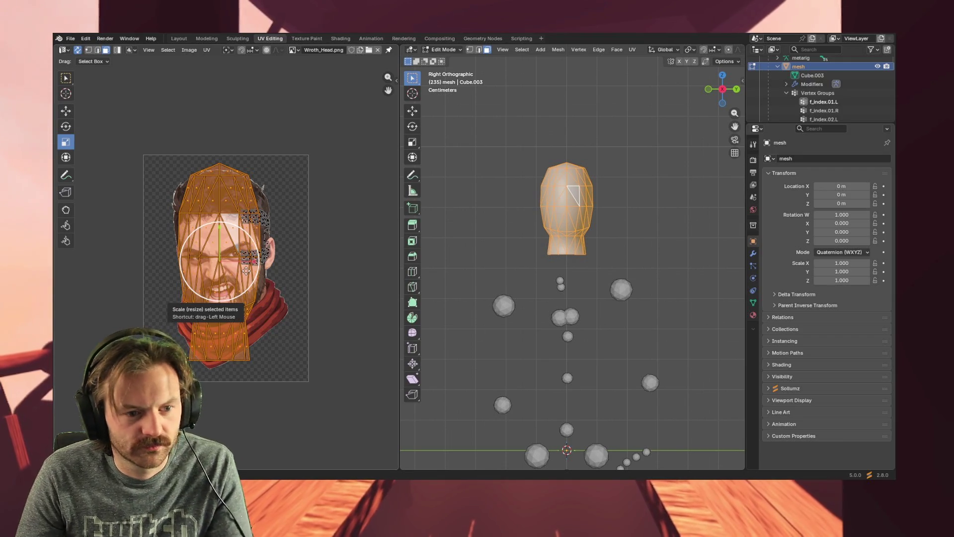
mouse_move(244, 262)
mouse_down()
mouse_move(260, 262)
mouse_move(248, 262)
mouse_up()
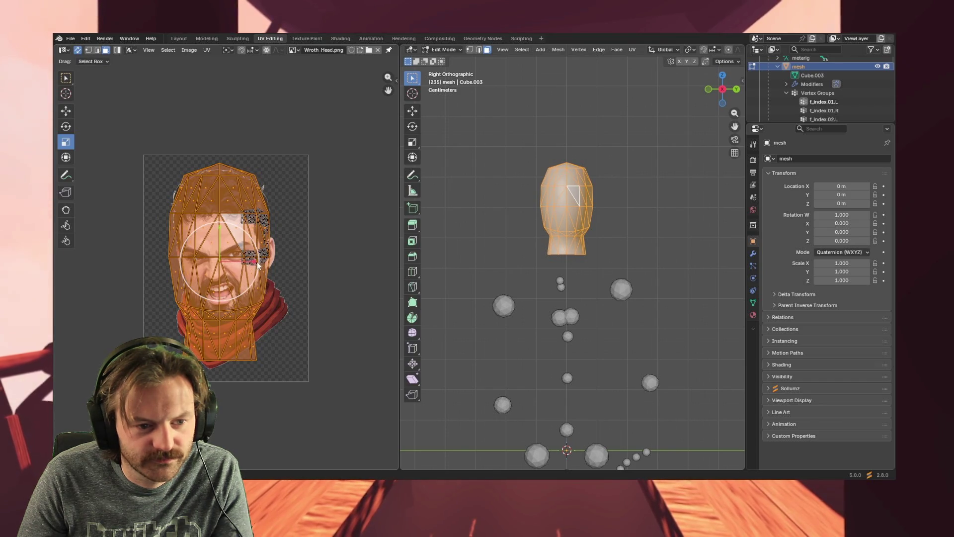
click(62, 114)
drag(256, 261, 262, 262)
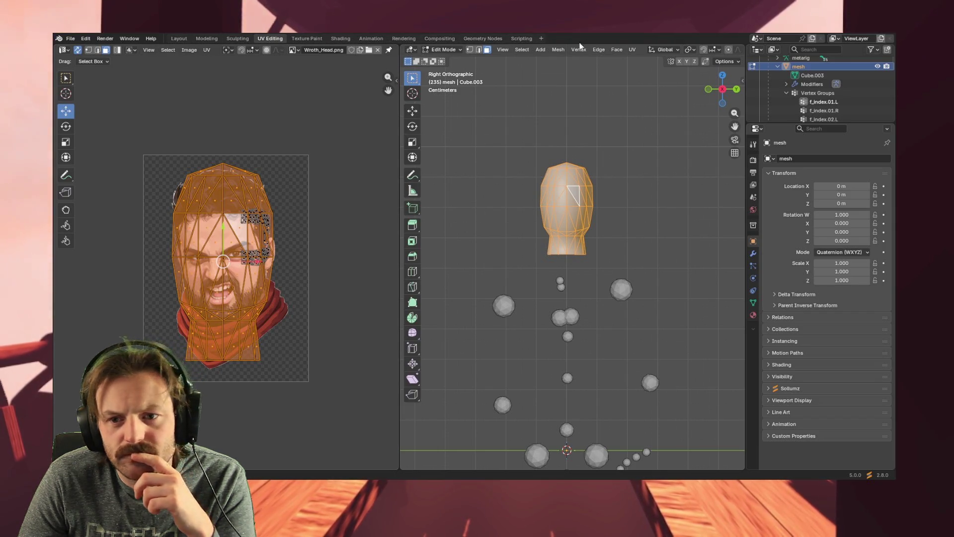
- Open the Material Properties tab for the head mesh
click(754, 315)
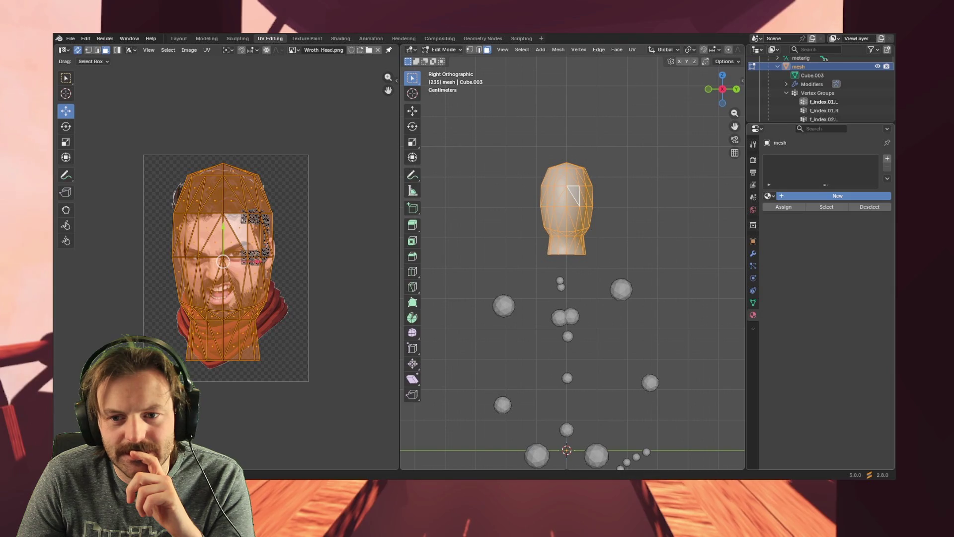
- Add a new material to the head mesh and name it Face
click(825, 195)
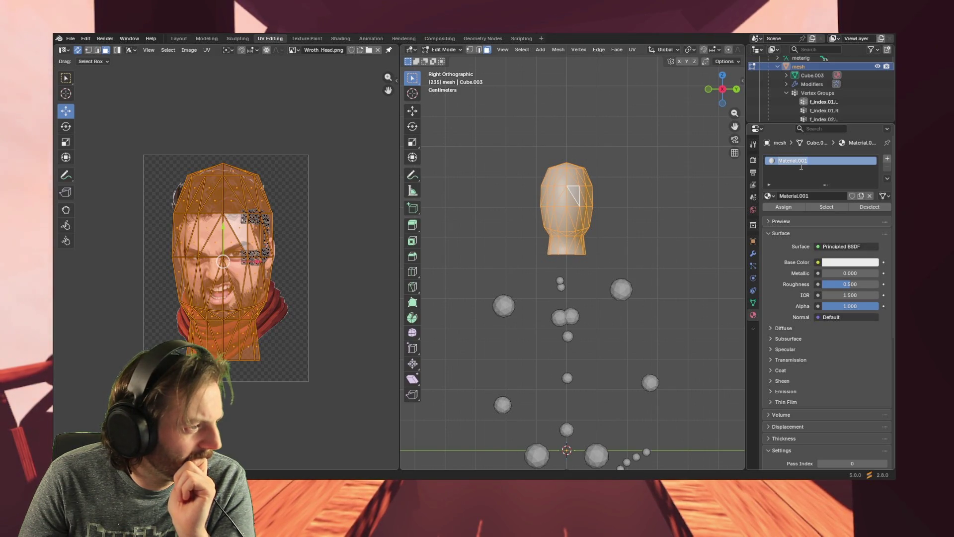
key(Escape)
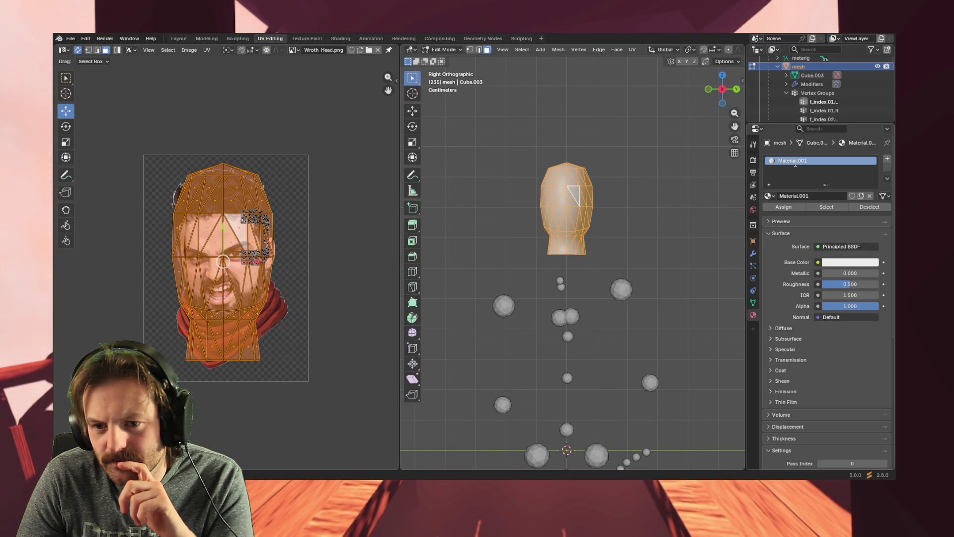
key(ctrl+v)
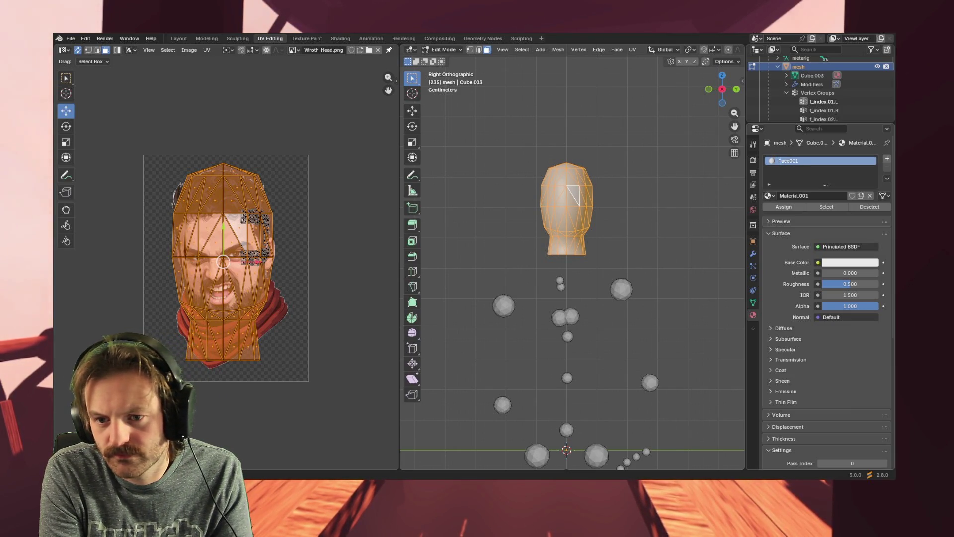
key(BackSpace)
key(BackSpace)
key(BackSpace)
key(Return)
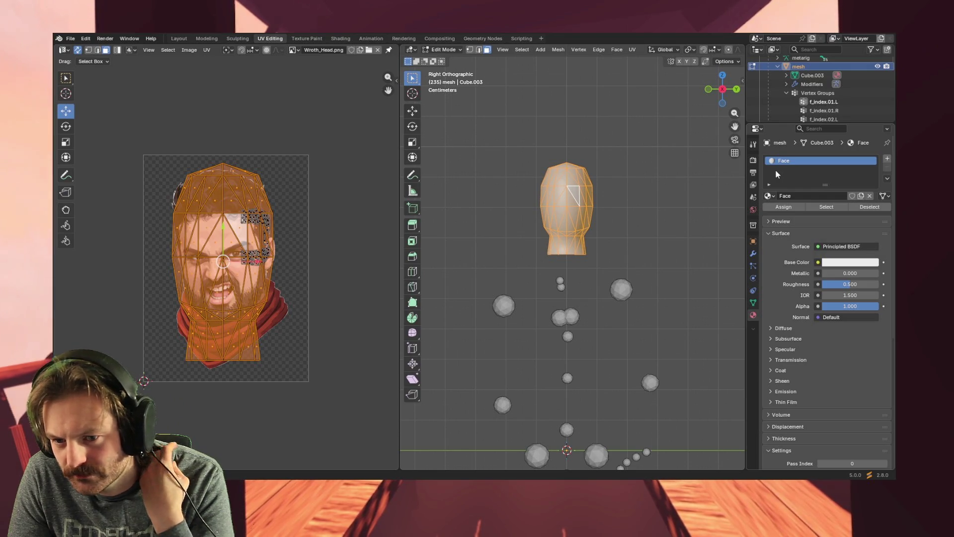
- Toggle the Preview and Surface panels, keeping the surface shader as Principled BSDF
click(769, 232)
click(769, 221)
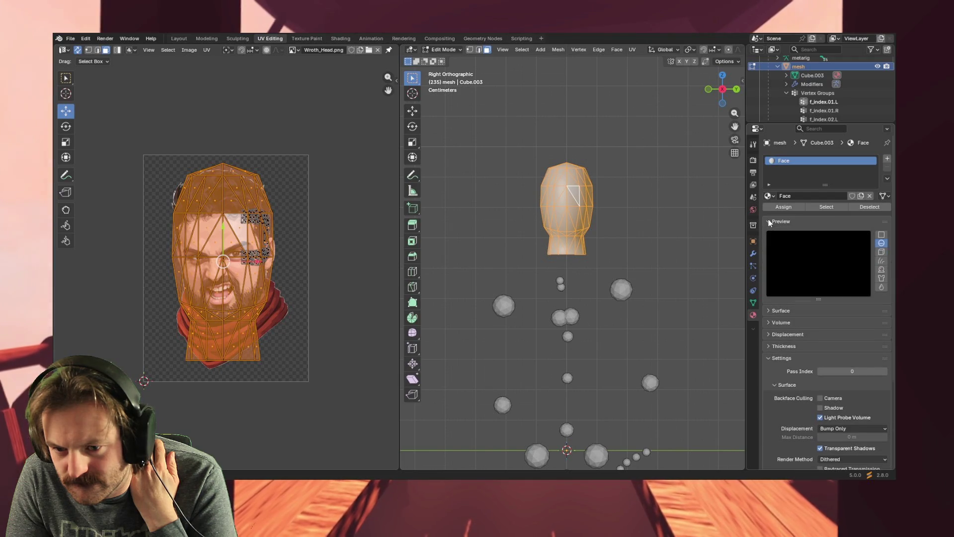
click(768, 222)
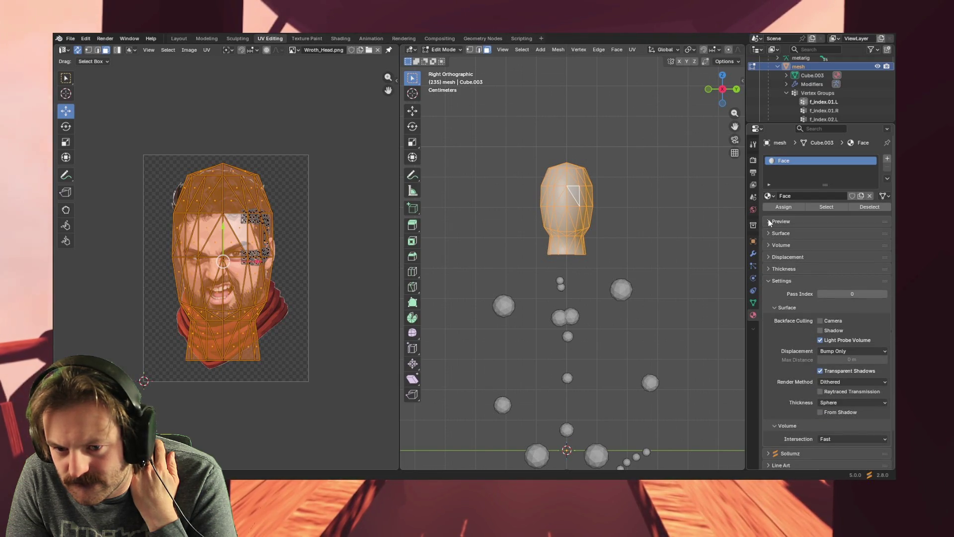
click(767, 232)
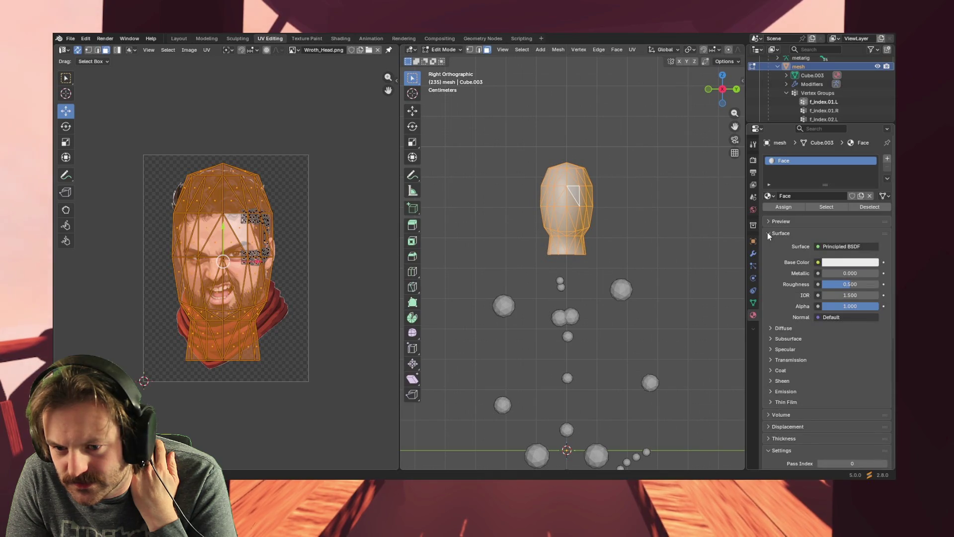
click(849, 246)
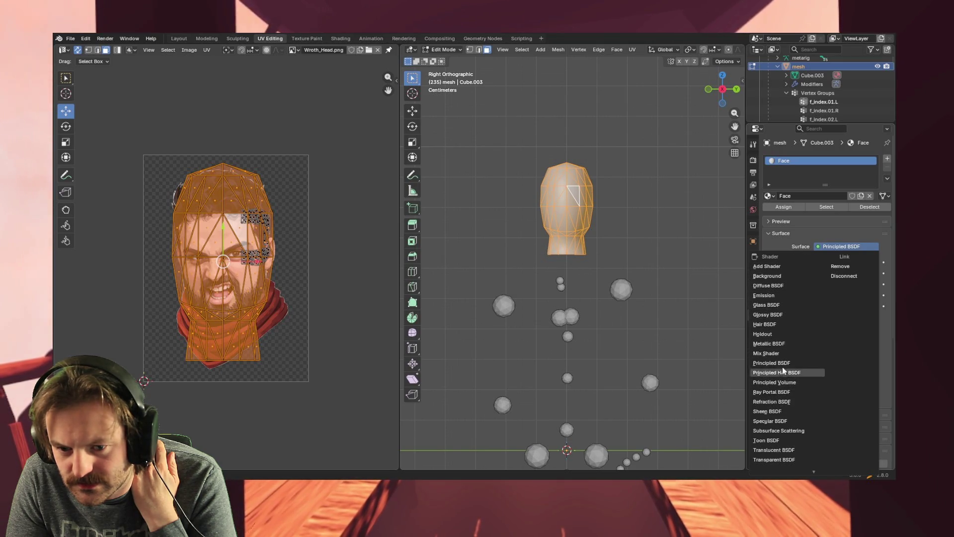
click(798, 237)
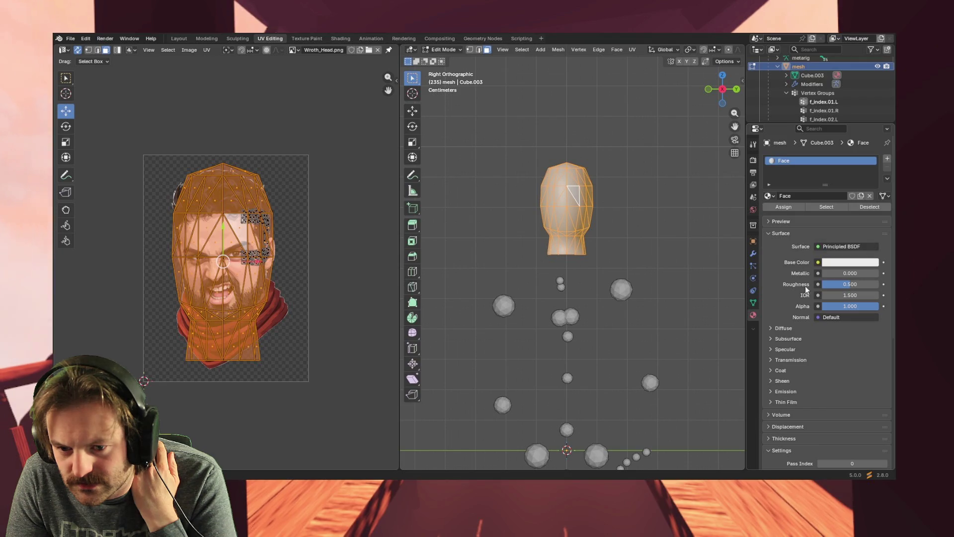
click(768, 233)
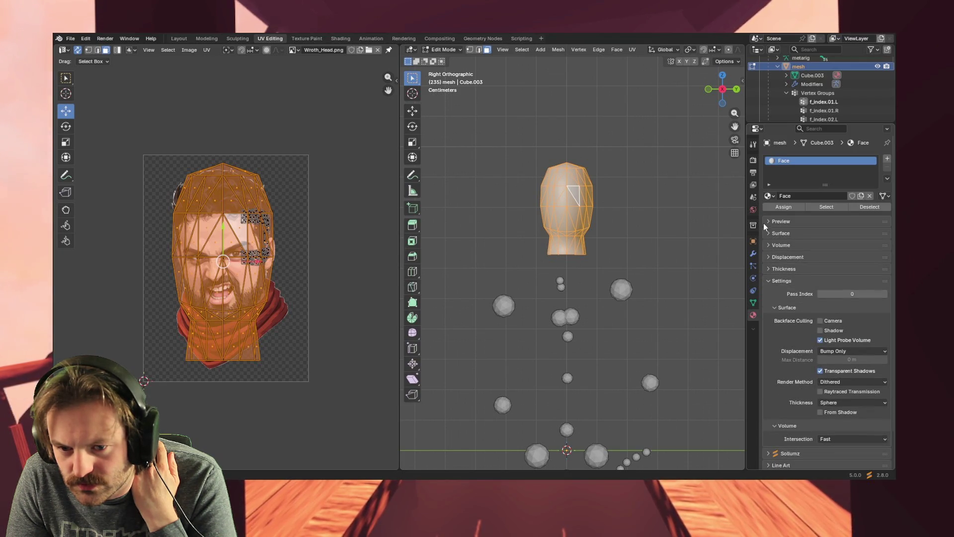
click(767, 221)
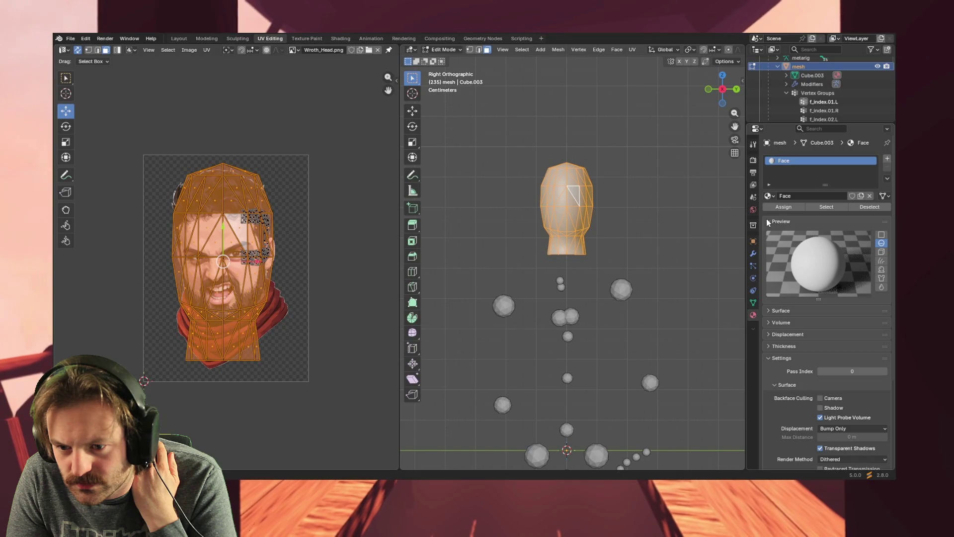
click(766, 221)
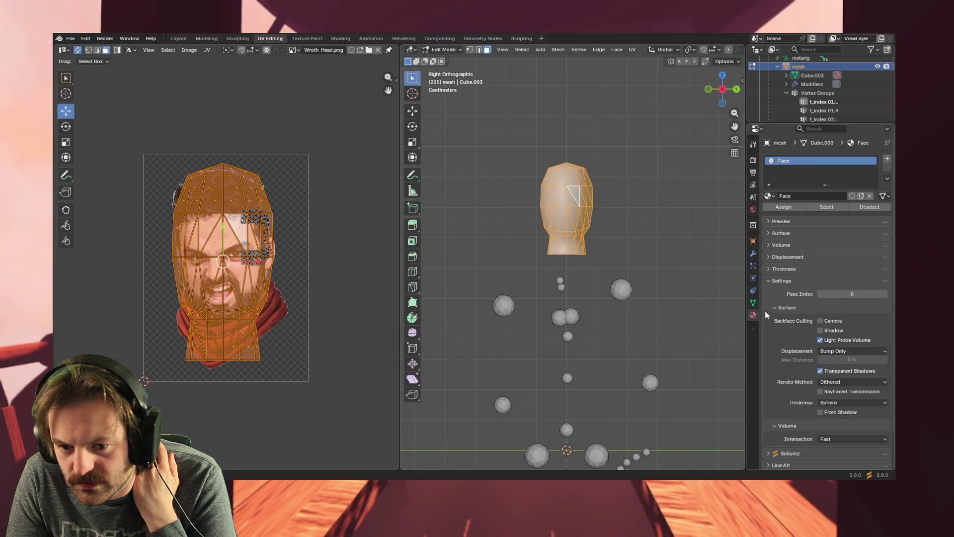
- Browse the material's Settings and Surface sections and the shader list, leaving Principled BSDF unchanged
click(768, 281)
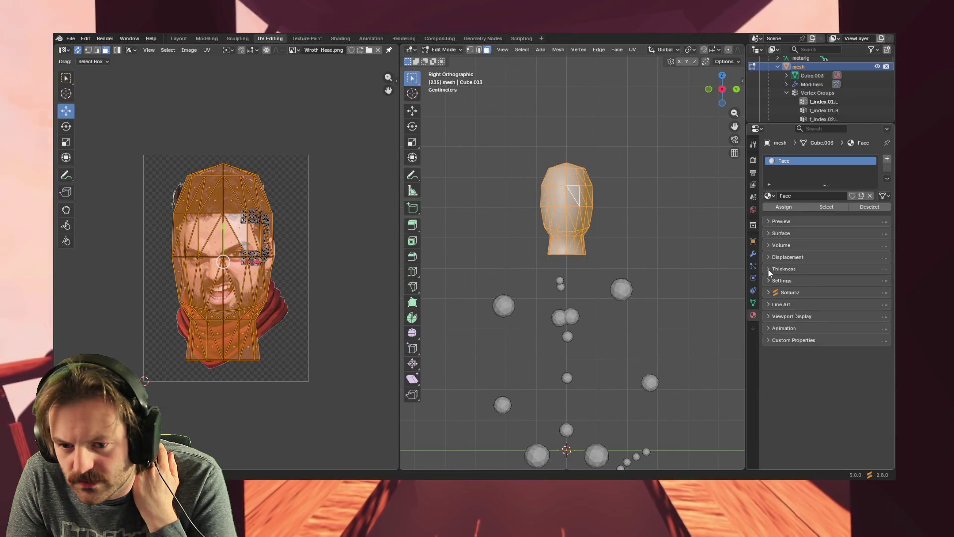
click(768, 270)
click(768, 269)
click(768, 257)
click(768, 257)
click(768, 247)
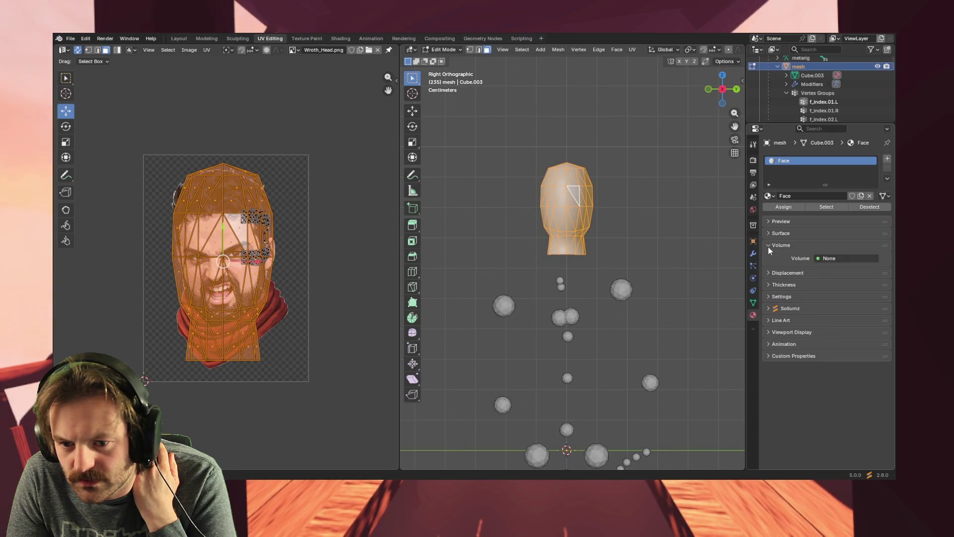
ctrl+click(768, 234)
click(849, 247)
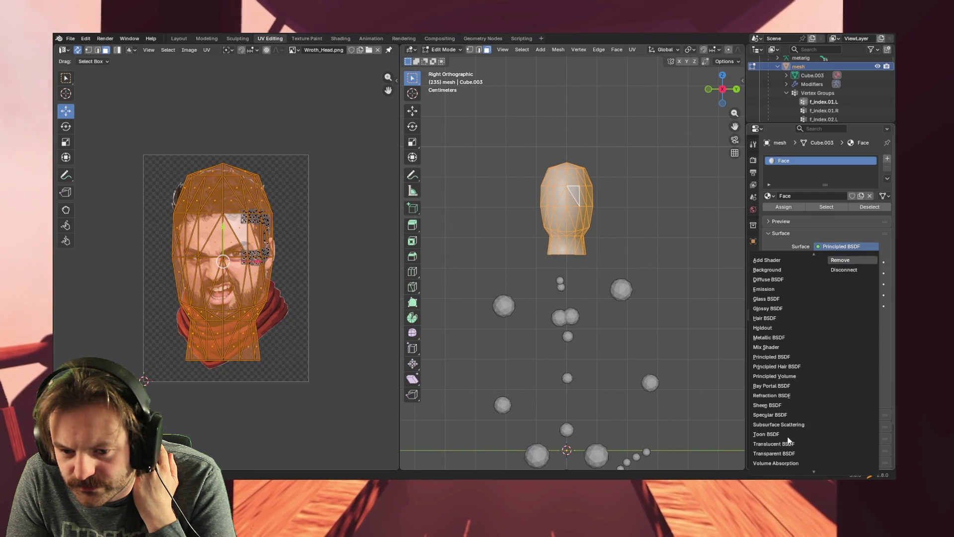
scroll(787, 438, down, 2)
key(Up)
key(Up)
key(Up)
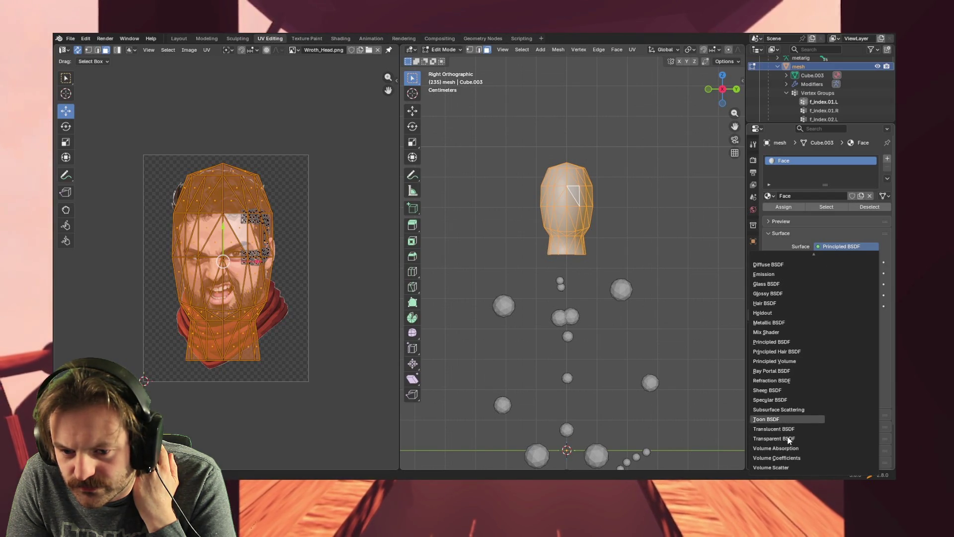
key(Up)
key(Up)
key(Up)
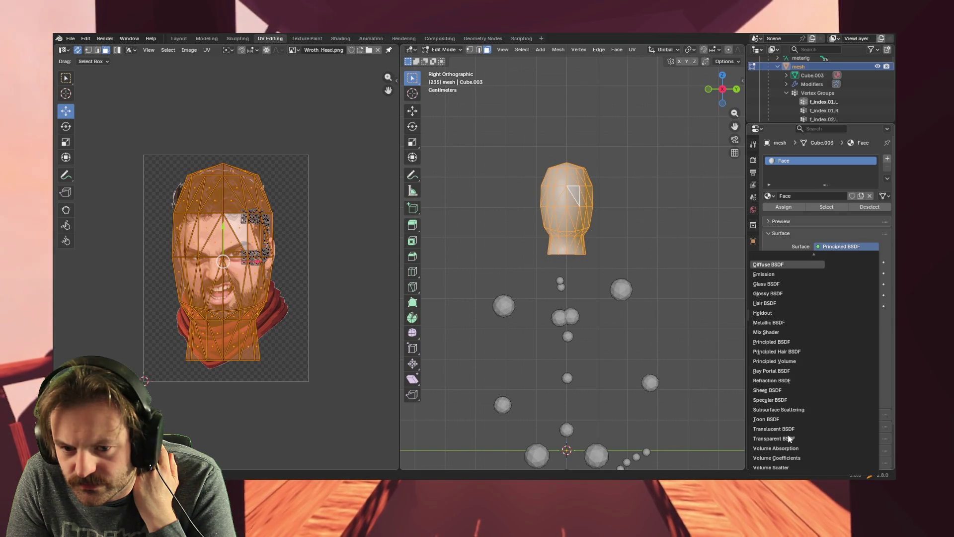
key(Escape)
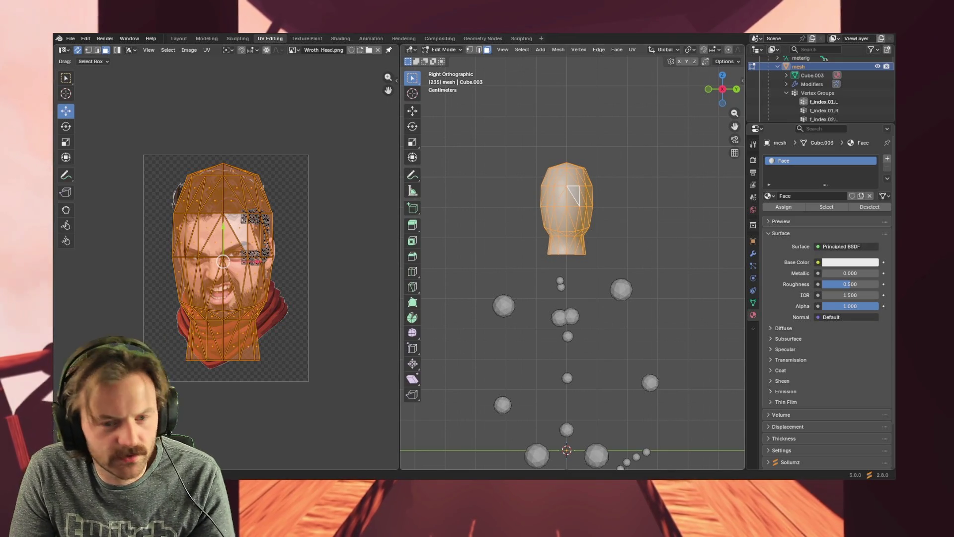
- Deselect the head mesh and cycle the viewport shading through Rendered back to Material Preview
key(alt+a)
key(z)
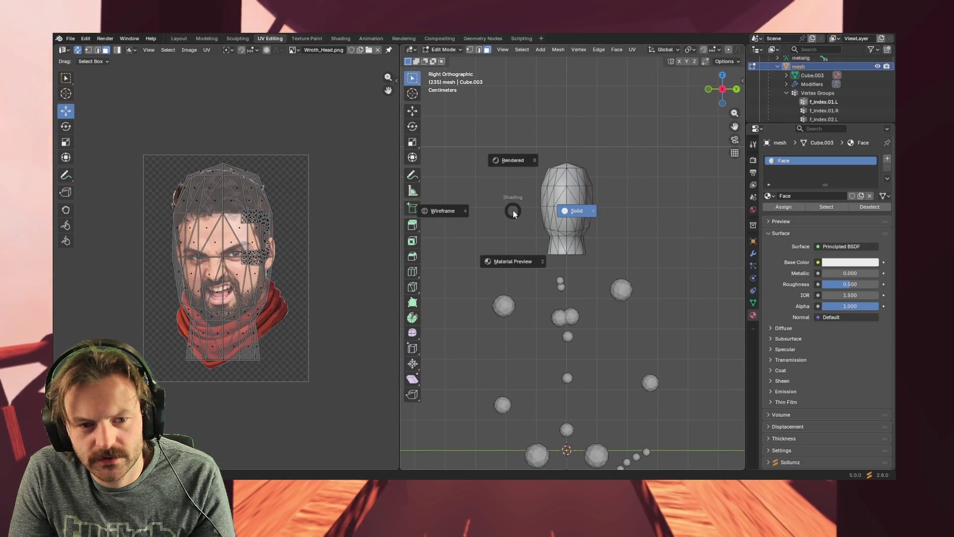
click(502, 269)
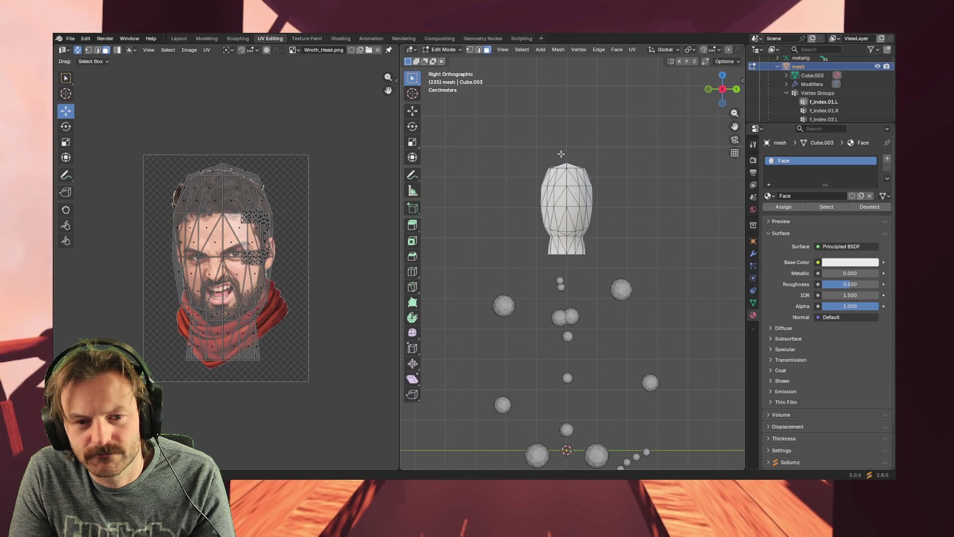
key(z)
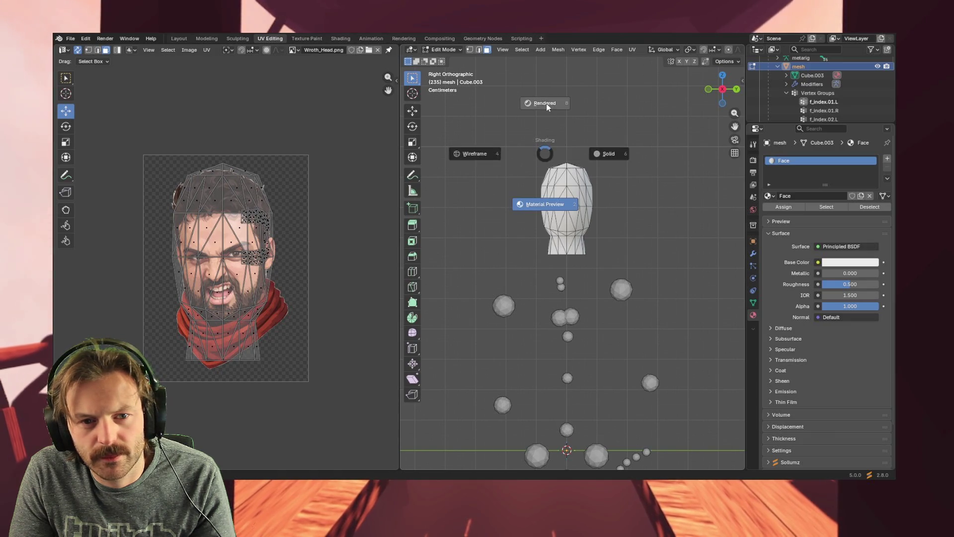
click(547, 104)
key(z)
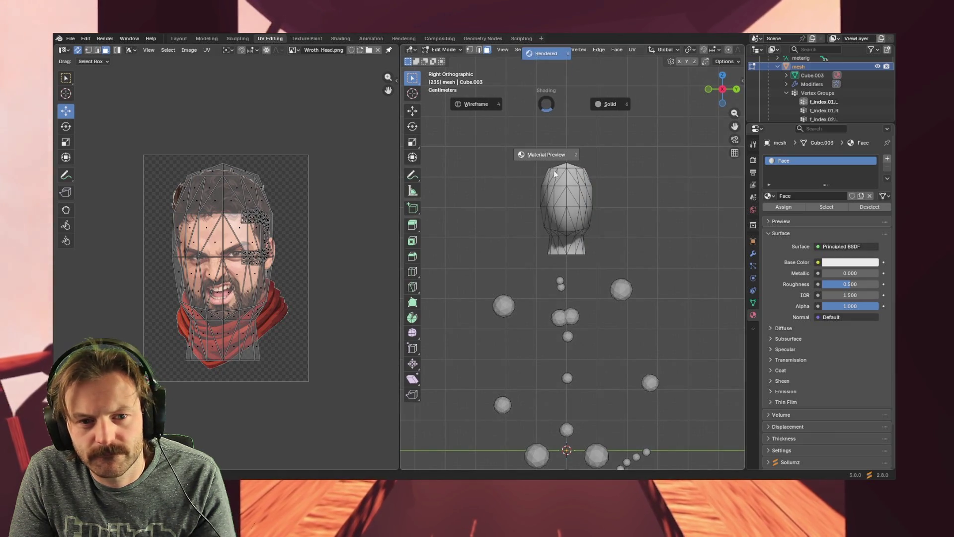
click(554, 178)
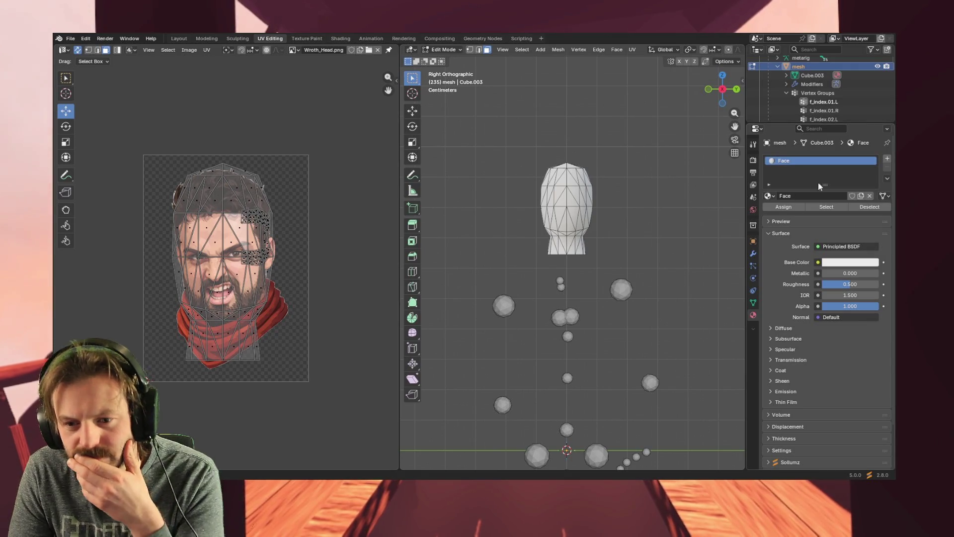
- Check the Face material's white Base Color and expand the Surface, Settings and Sollumz panels
click(849, 264)
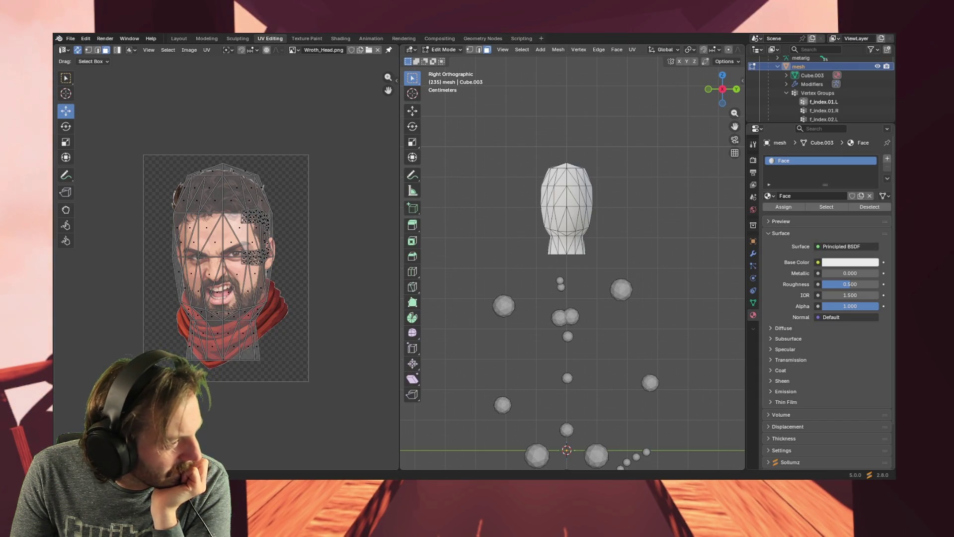
click(769, 233)
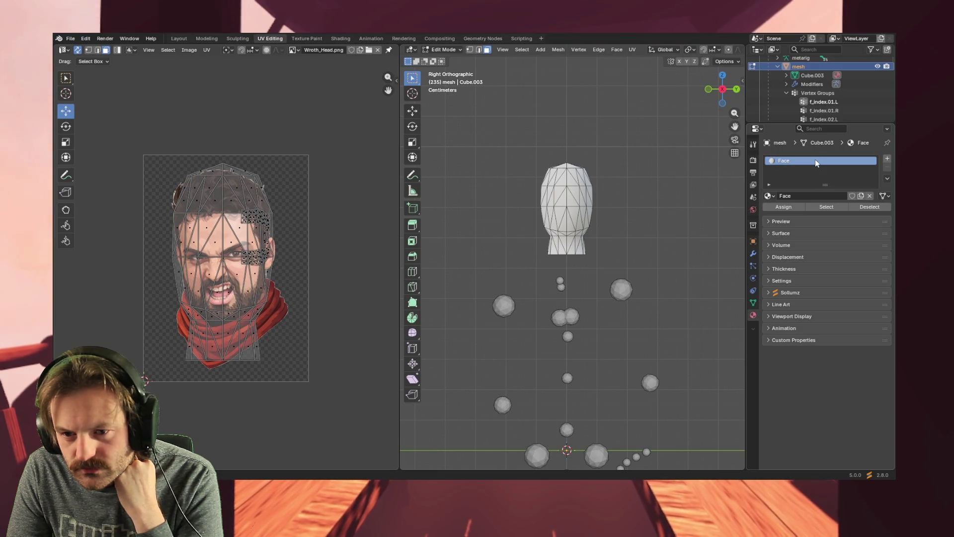
click(769, 234)
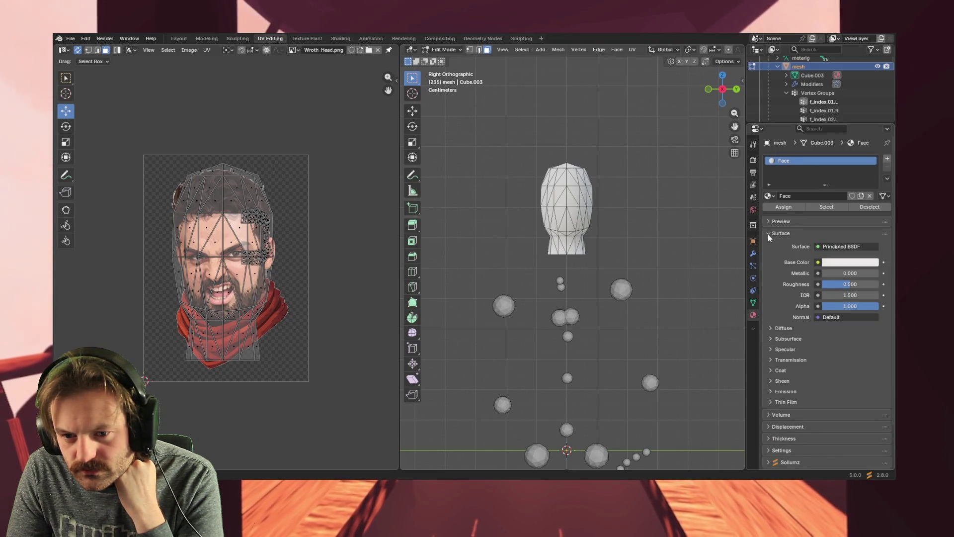
click(768, 234)
click(767, 280)
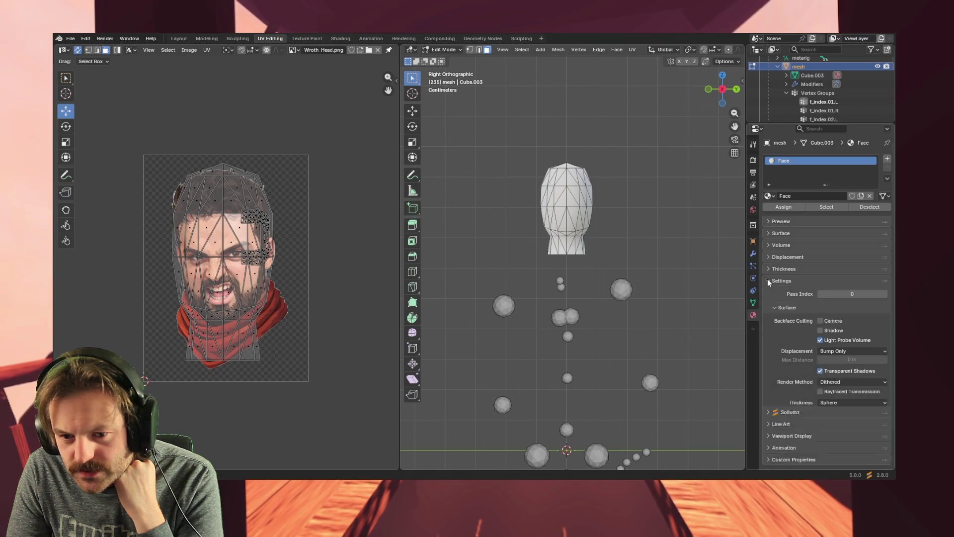
click(768, 281)
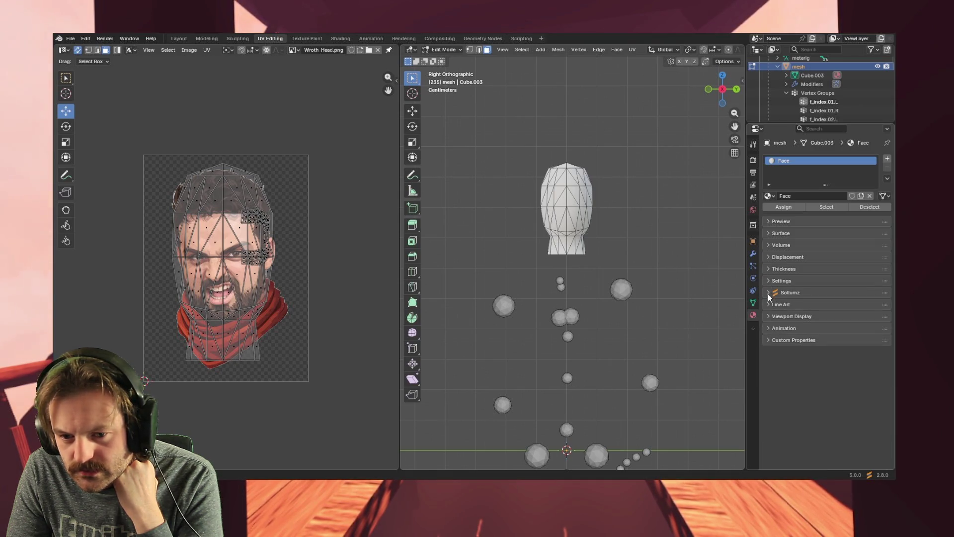
click(768, 293)
- Toggle Viewport Display and the remaining material sections, reopen Surface, and list the shader types
click(768, 293)
click(768, 304)
click(768, 305)
click(768, 318)
click(768, 317)
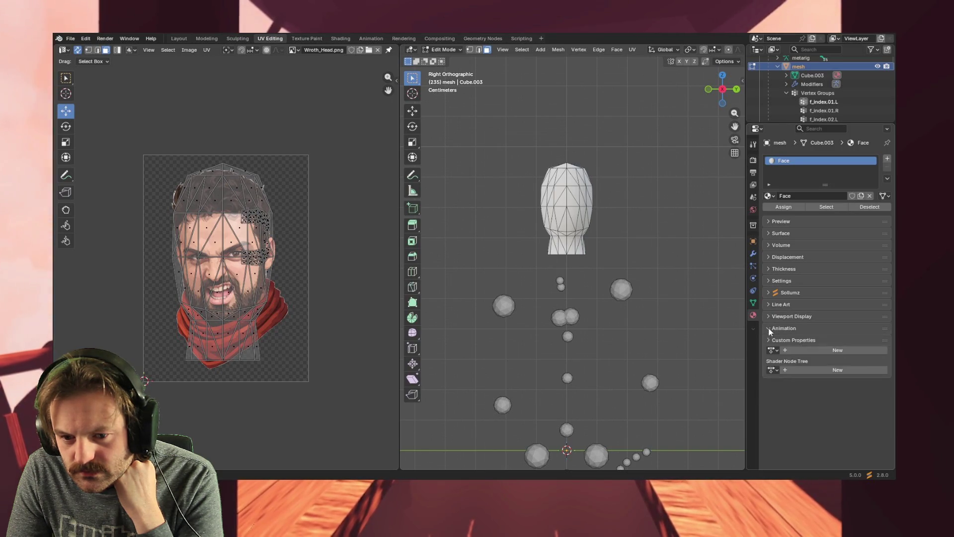
click(768, 328)
click(768, 329)
click(768, 342)
click(768, 342)
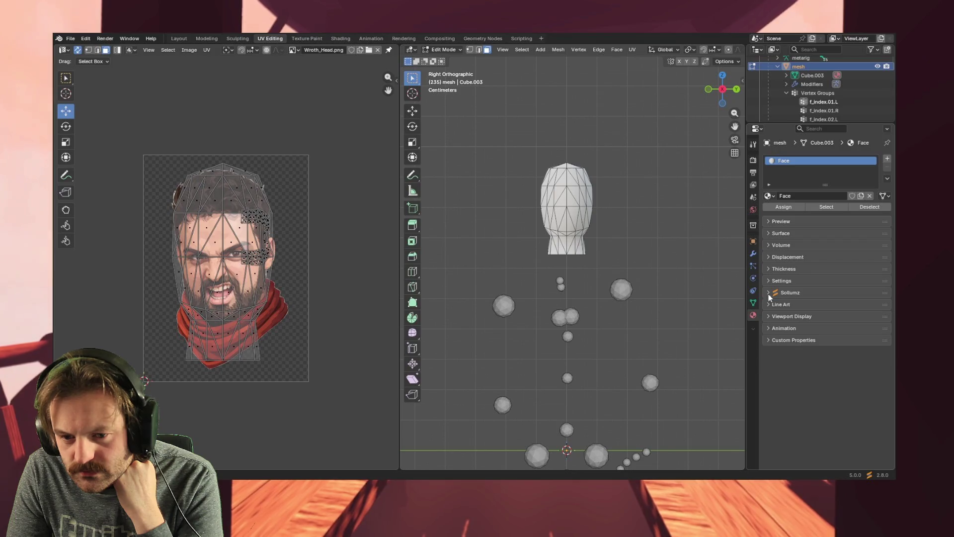
click(769, 234)
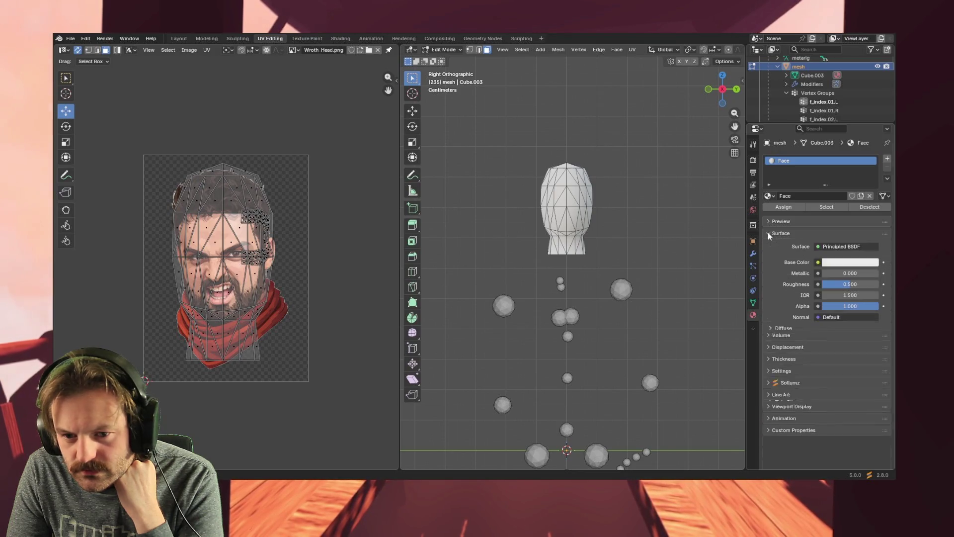
click(820, 246)
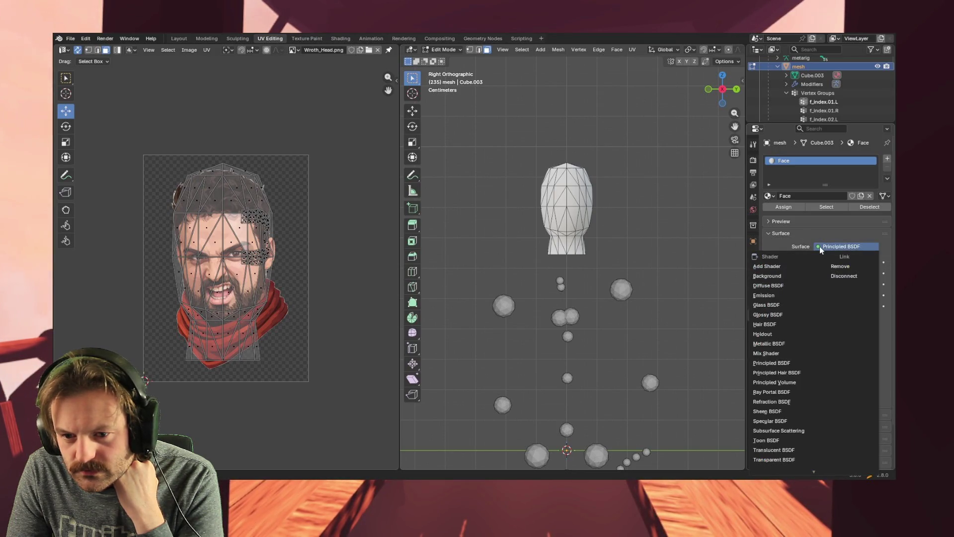
- Set the surface shader to Add Shader and browse the first slot's shader choices
click(788, 267)
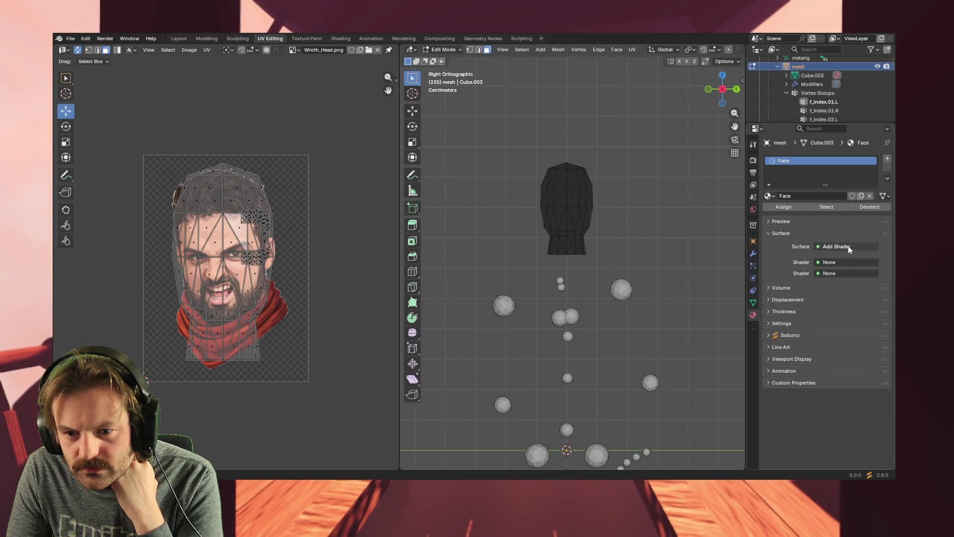
click(819, 246)
click(819, 237)
click(830, 261)
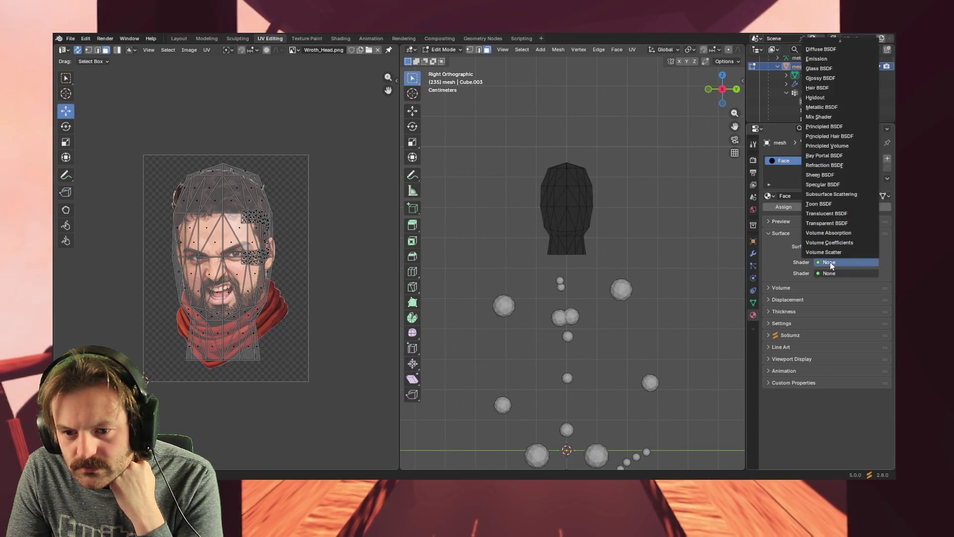
mouse_move(834, 44)
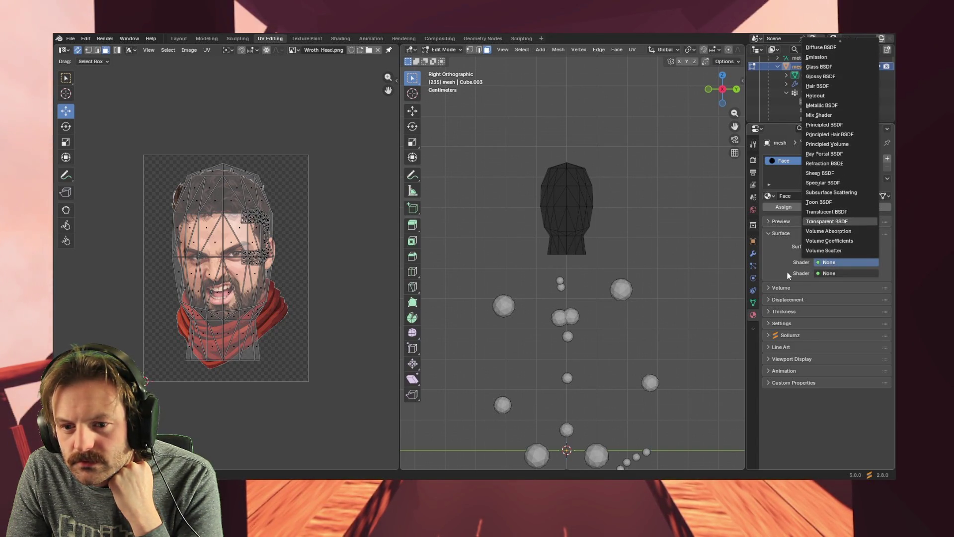
- Dismiss the shader lists unchanged and undo back to the Principled BSDF surface
key(Escape)
click(820, 247)
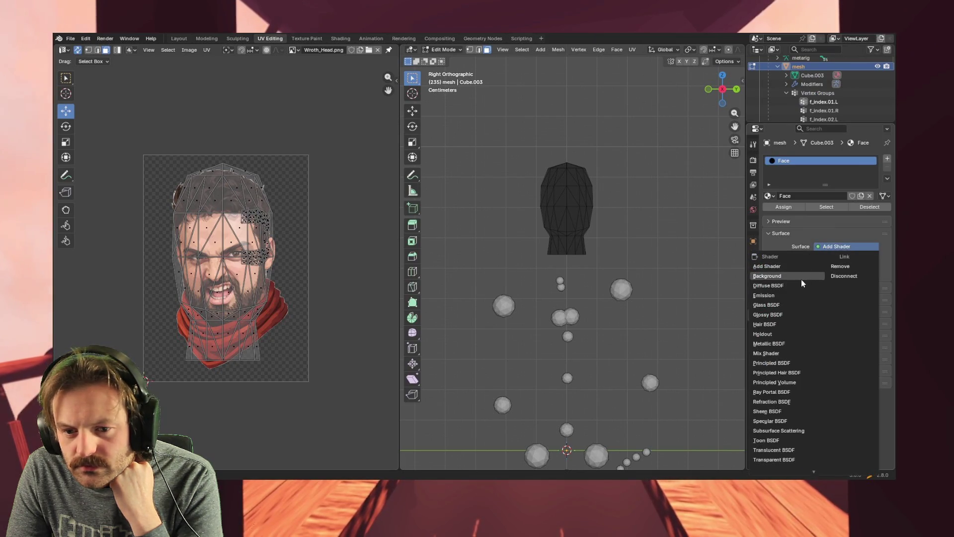
key(Escape)
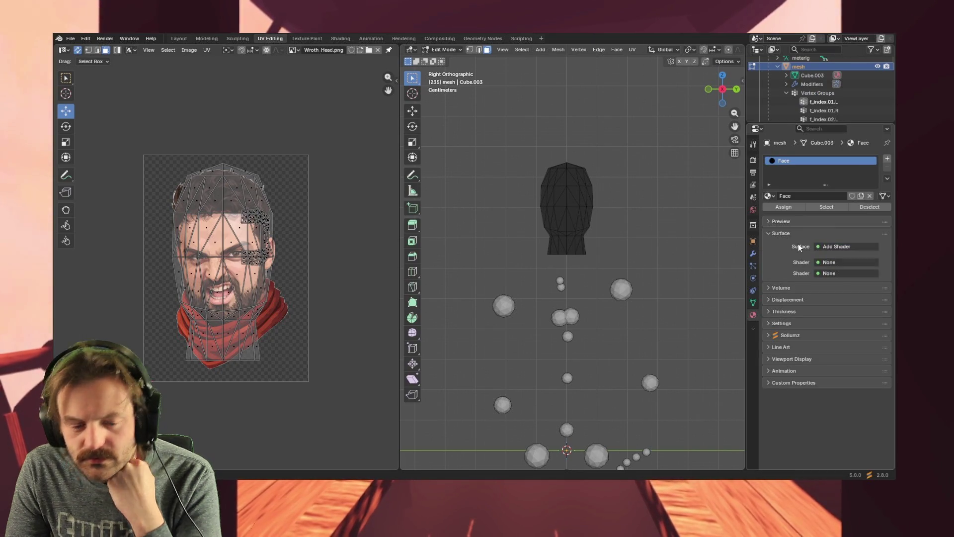
key(ctrl+z)
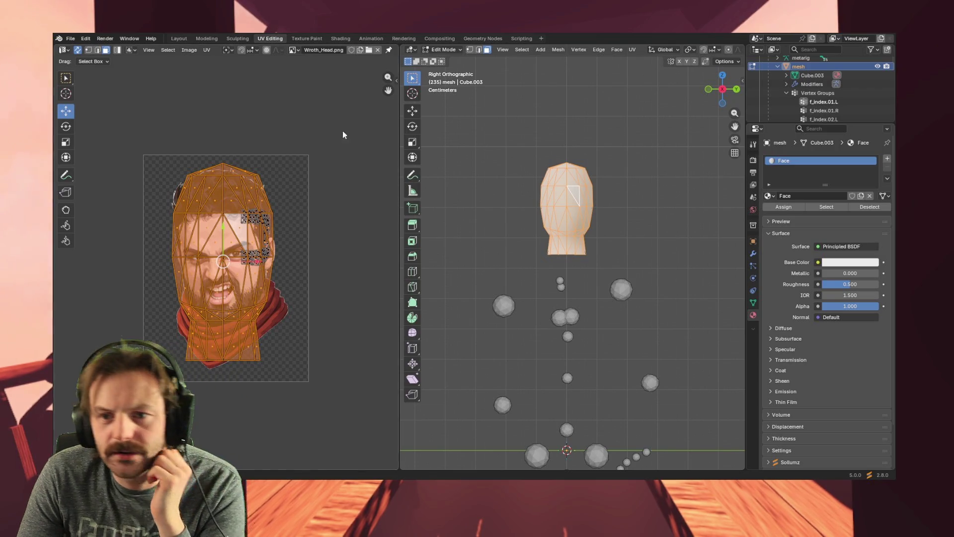
- Assign the selected head faces, eye patch included, to the Face material slot
click(869, 208)
click(833, 207)
click(778, 207)
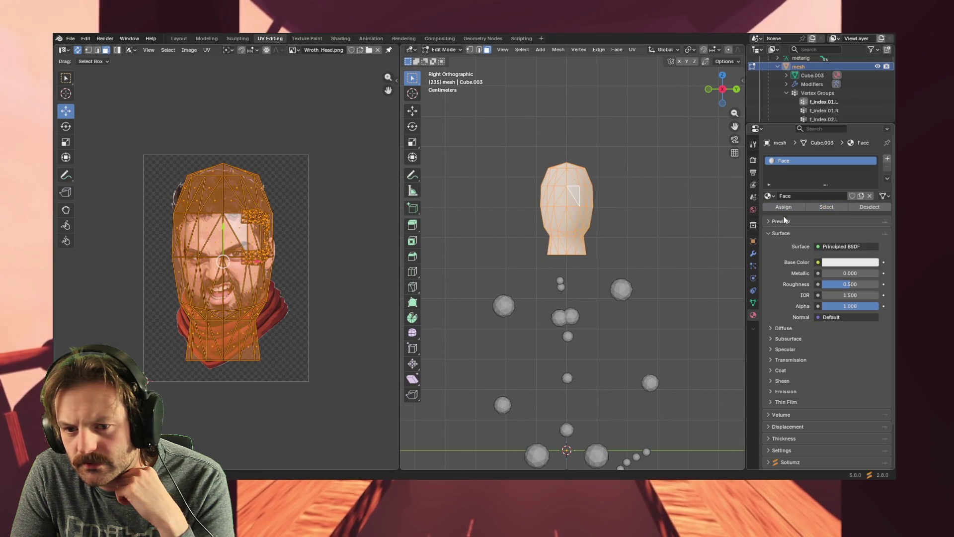
- Collapse the Surface panel and check the Editor Type menu without changing it
click(769, 232)
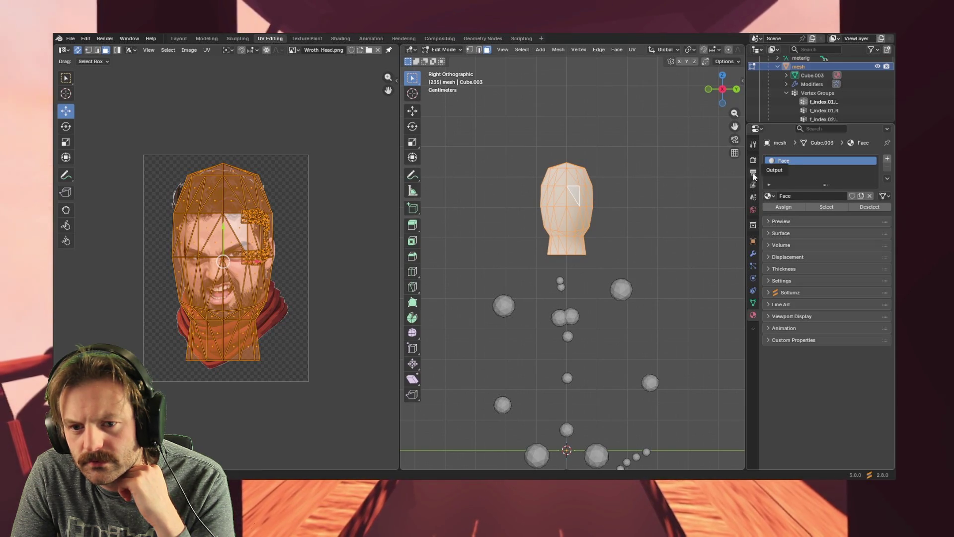
click(758, 130)
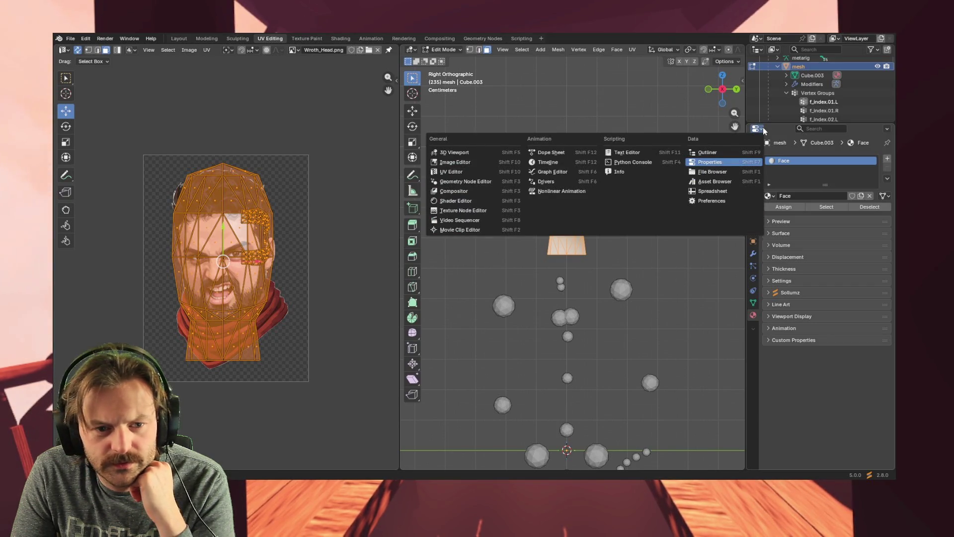
click(764, 130)
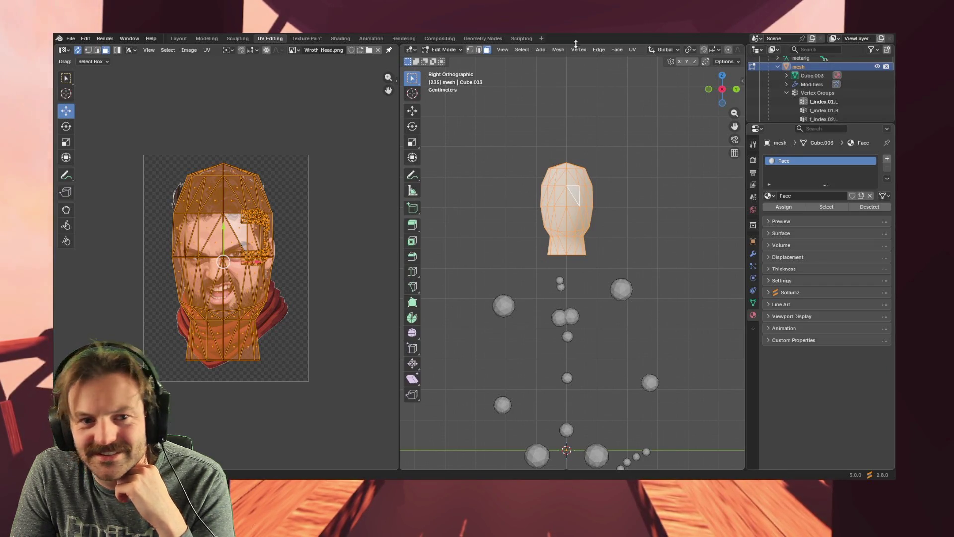
- Collapse the World surface settings in Shading, then go back to the Layout workspace
click(335, 38)
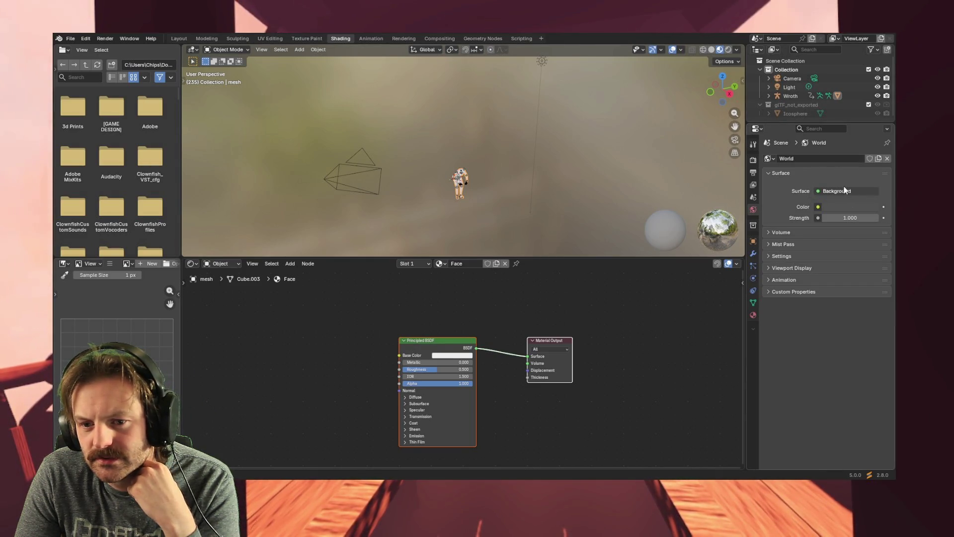
click(819, 159)
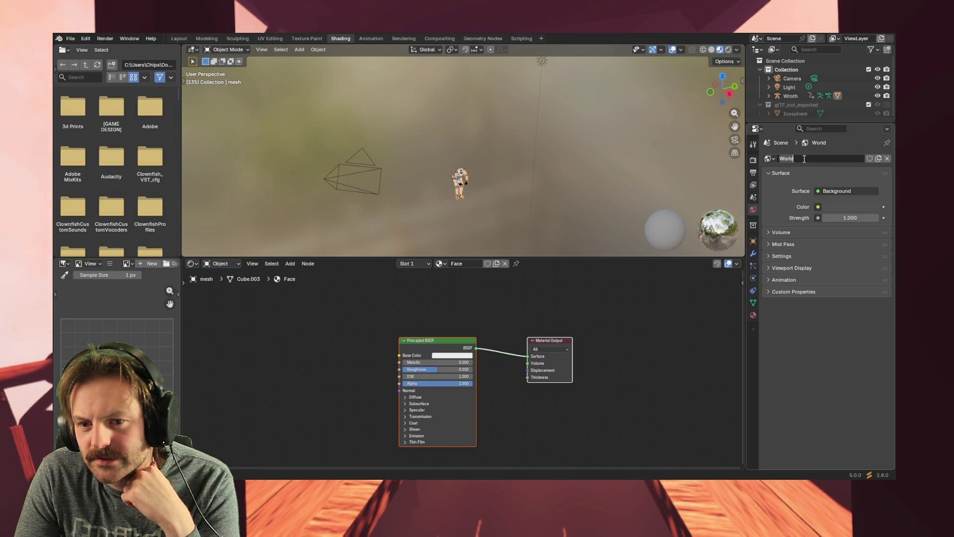
click(769, 173)
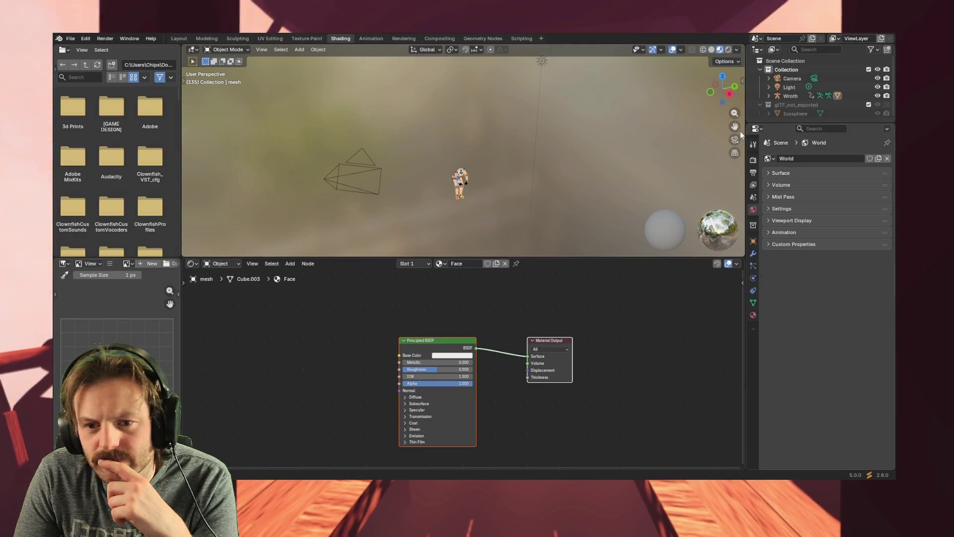
click(179, 38)
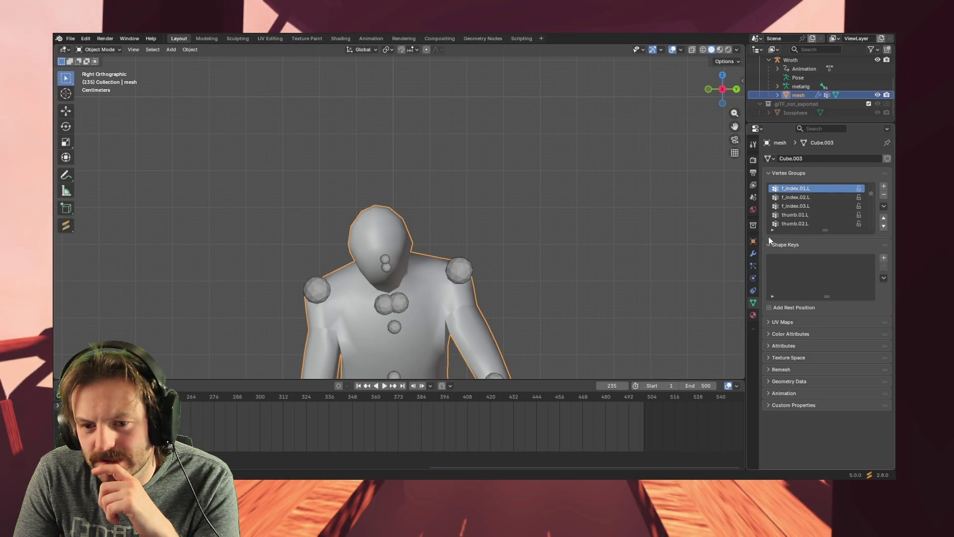
- Review the Face material's slot options and material list, then return to Shading and deselect nodes
click(768, 173)
click(753, 315)
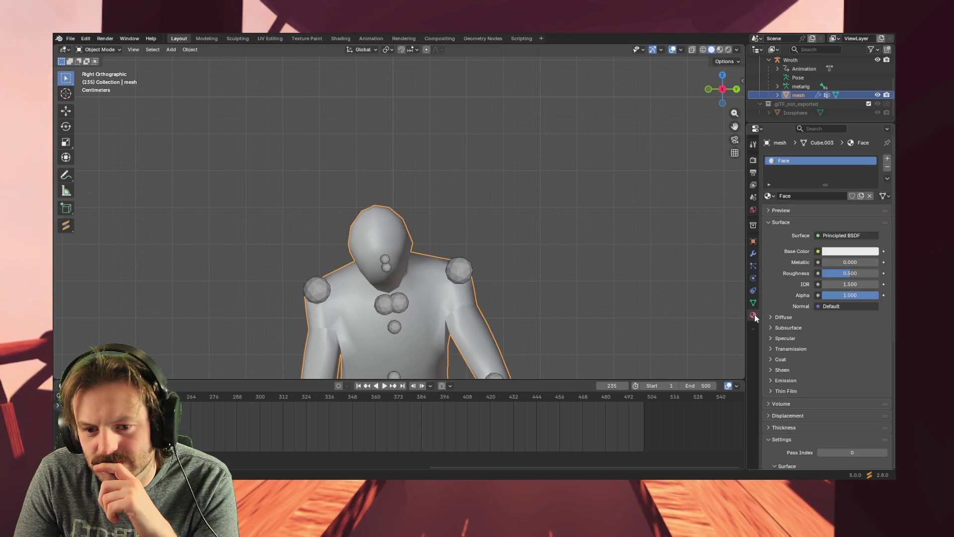
right_click(849, 165)
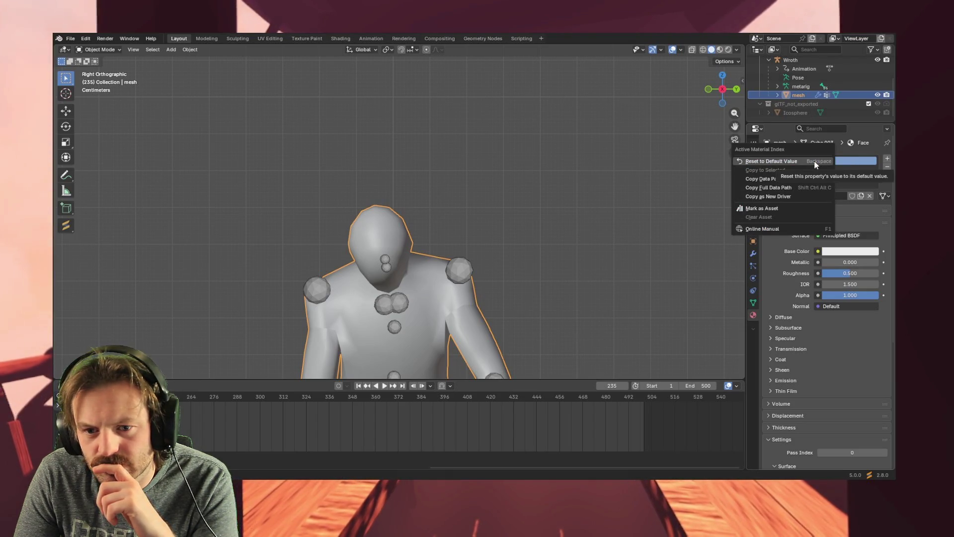
key(Escape)
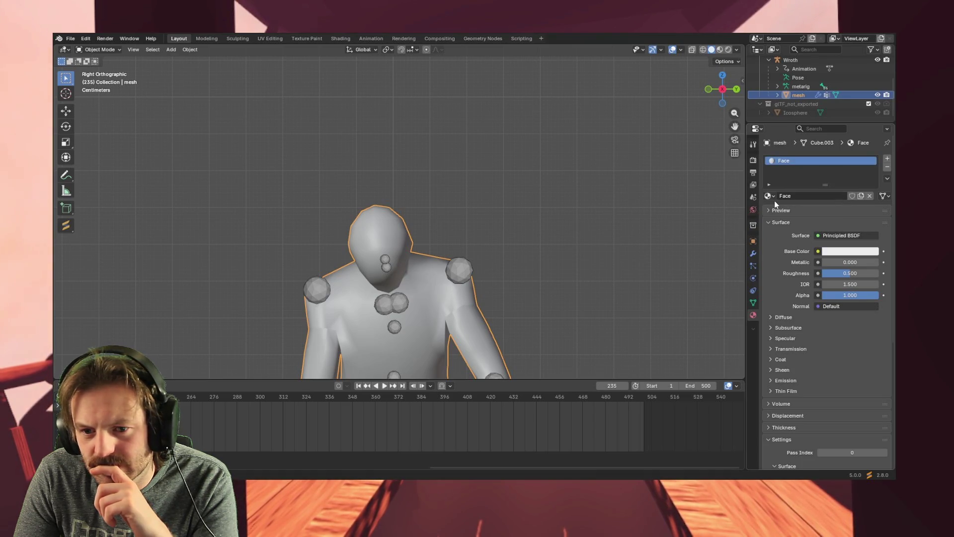
click(771, 196)
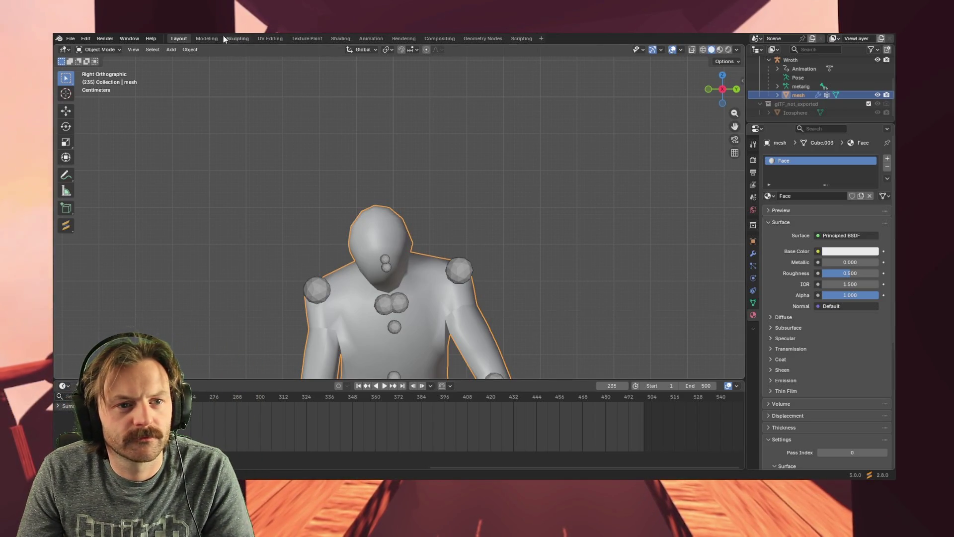
click(341, 39)
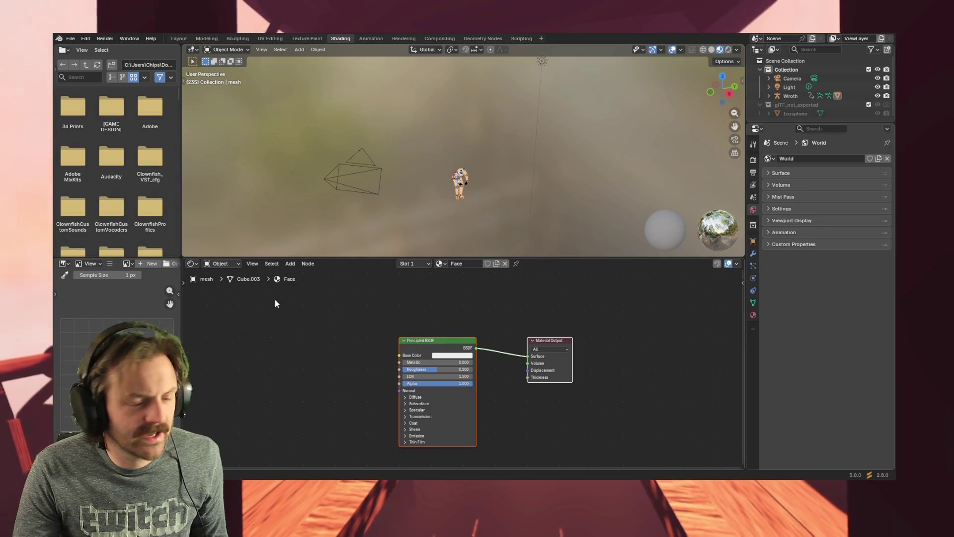
click(314, 323)
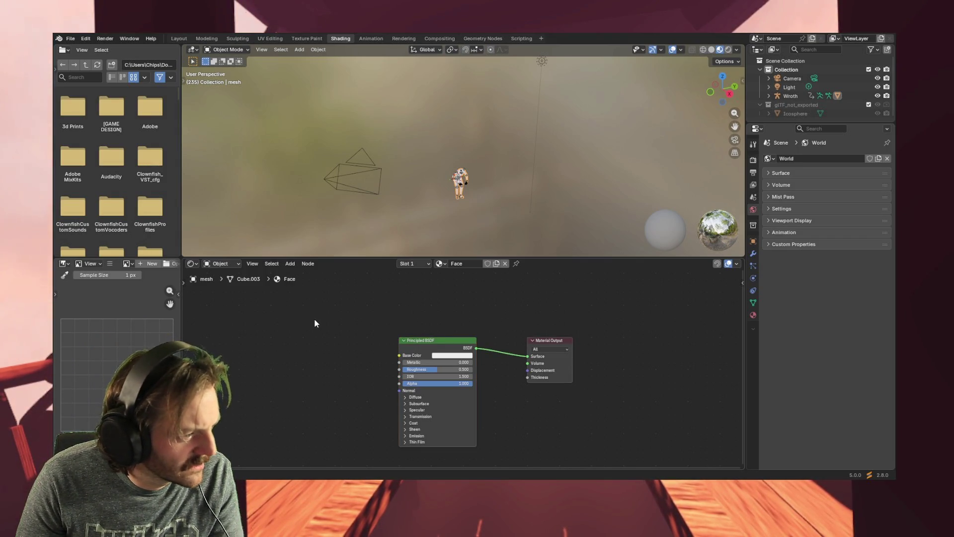
- Add an Image Texture node with Shift+A and place it left of the Principled BSDF
key(shift+a)
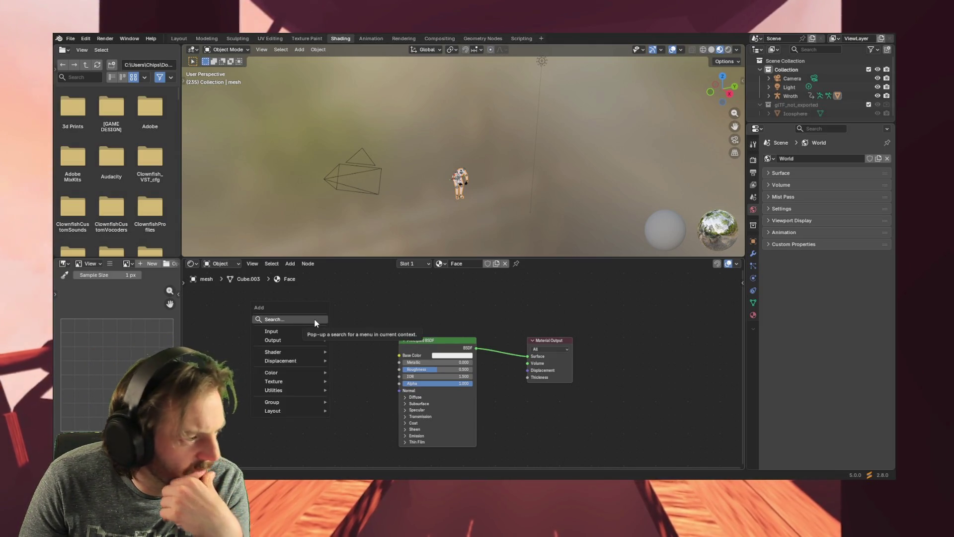
mouse_move(302, 381)
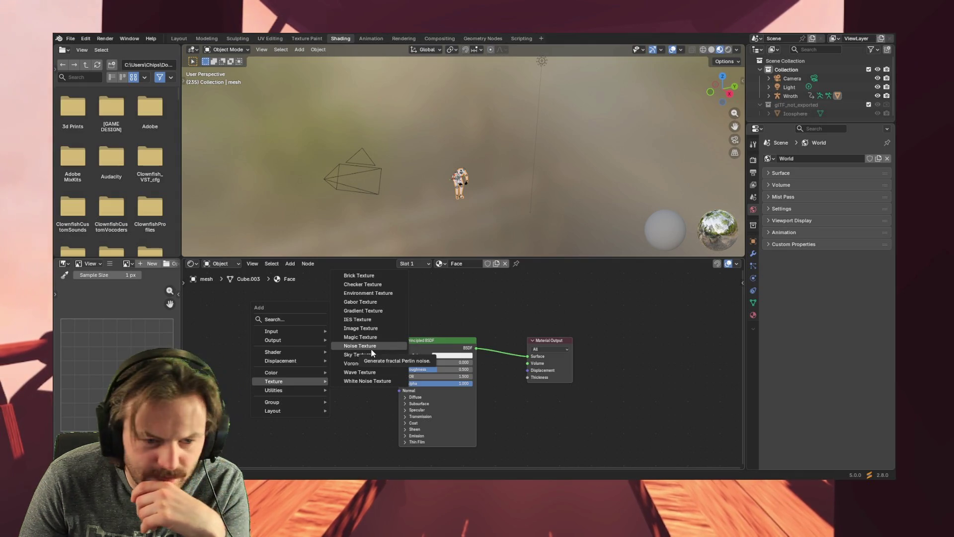
click(371, 328)
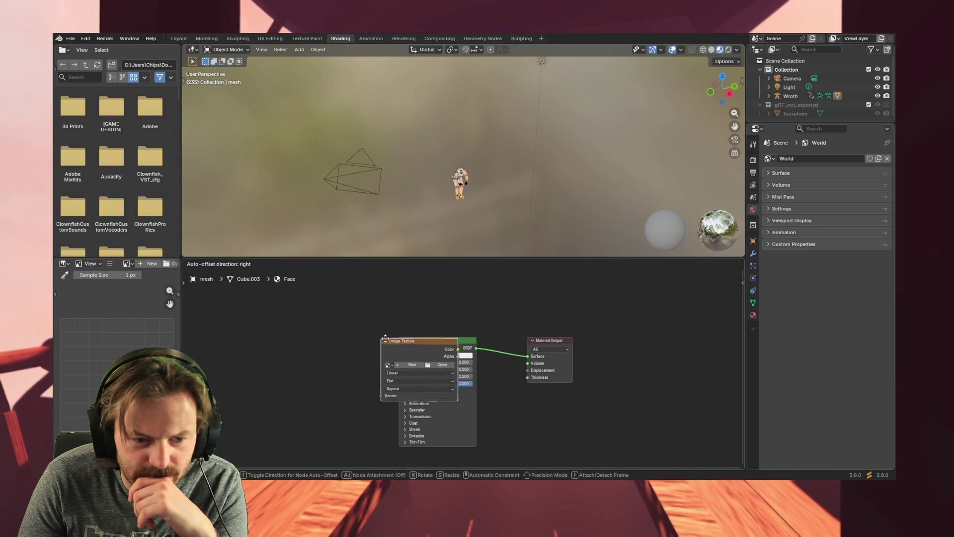
click(299, 327)
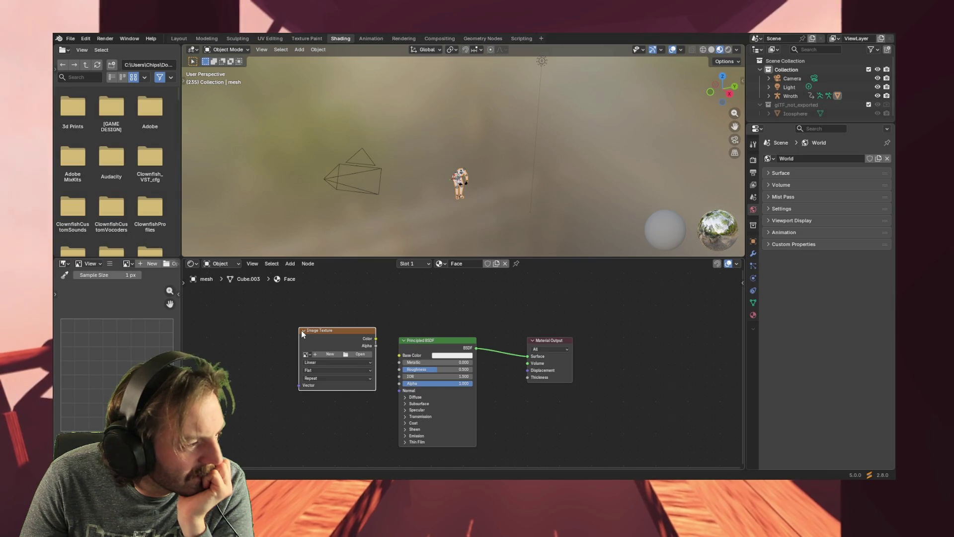
- Load Wroth_Head.png into the Image Texture node and wire its Color into Base Color
click(361, 355)
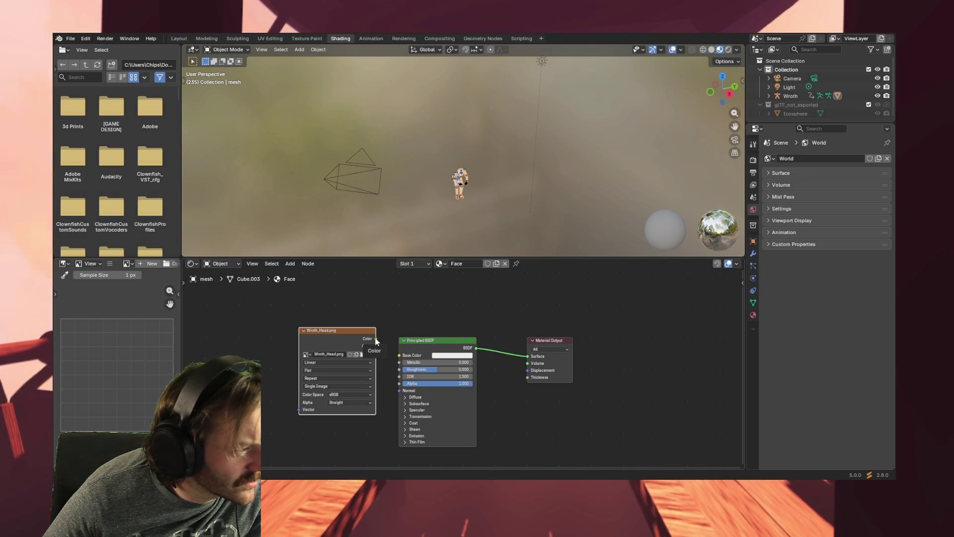
drag(376, 339, 399, 354)
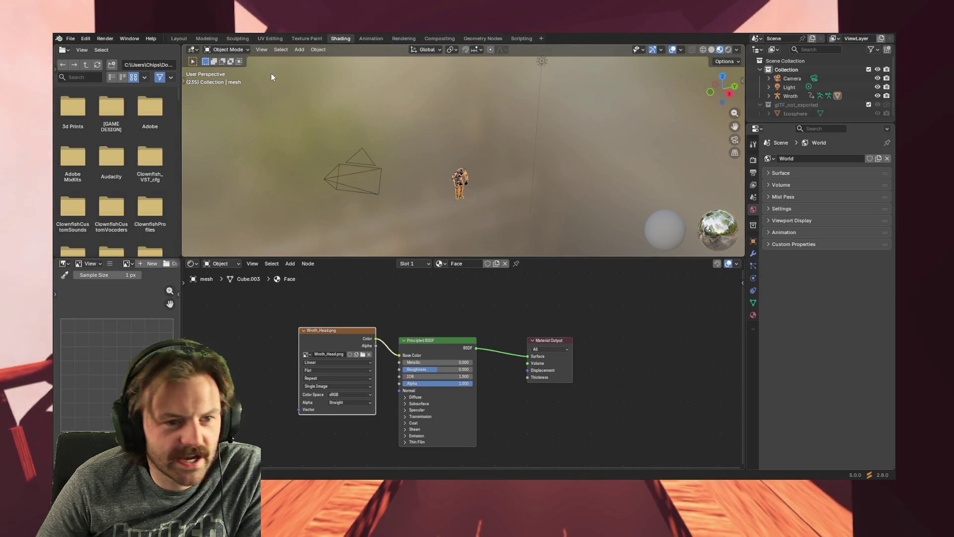
click(234, 50)
- Switch the mesh to Edit Mode and frame the textured head, orbiting and zooming in
click(234, 68)
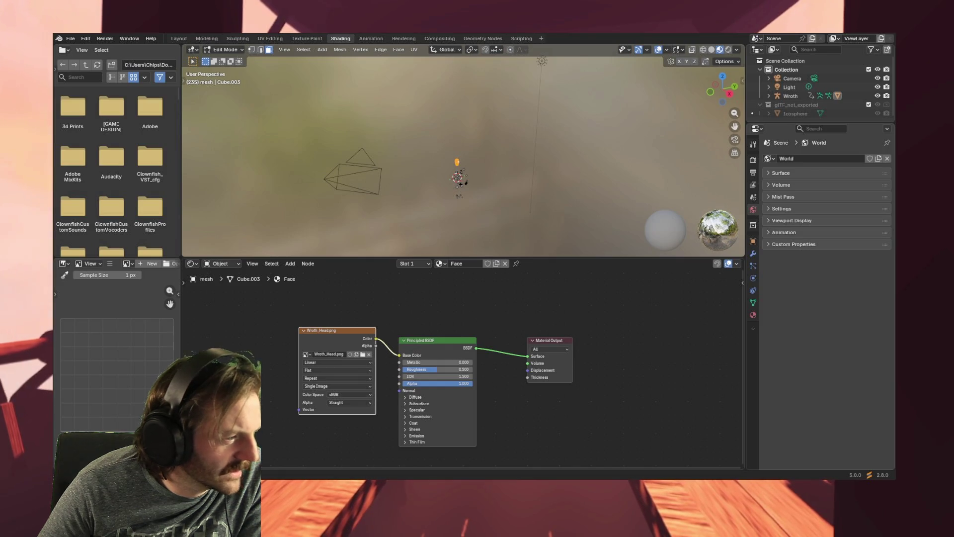
key(KP_Decimal)
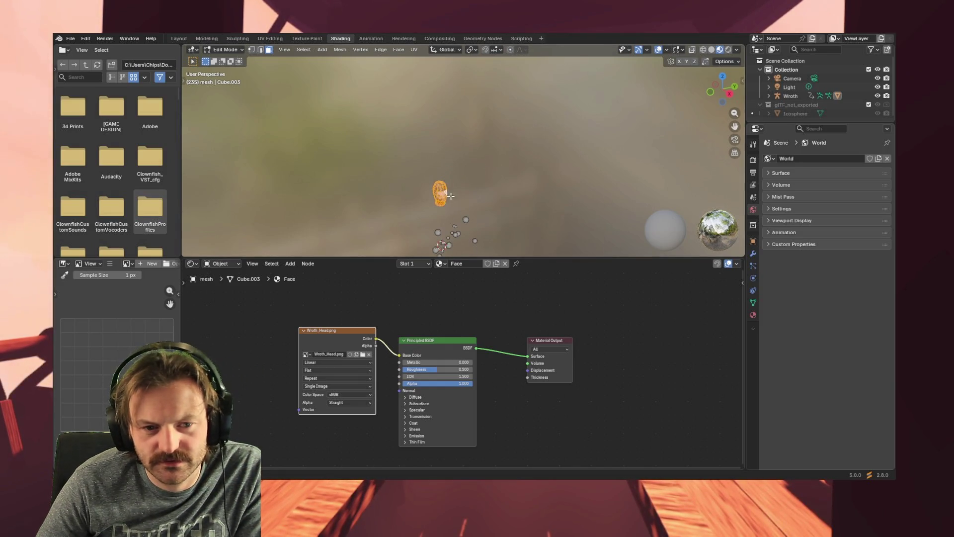
mouse_move(356, 211)
middle_down()
mouse_move(338, 171)
mouse_move(391, 188)
mouse_move(410, 236)
middle_up()
scroll(338, 170, up, 3)
scroll(410, 236, down, 4)
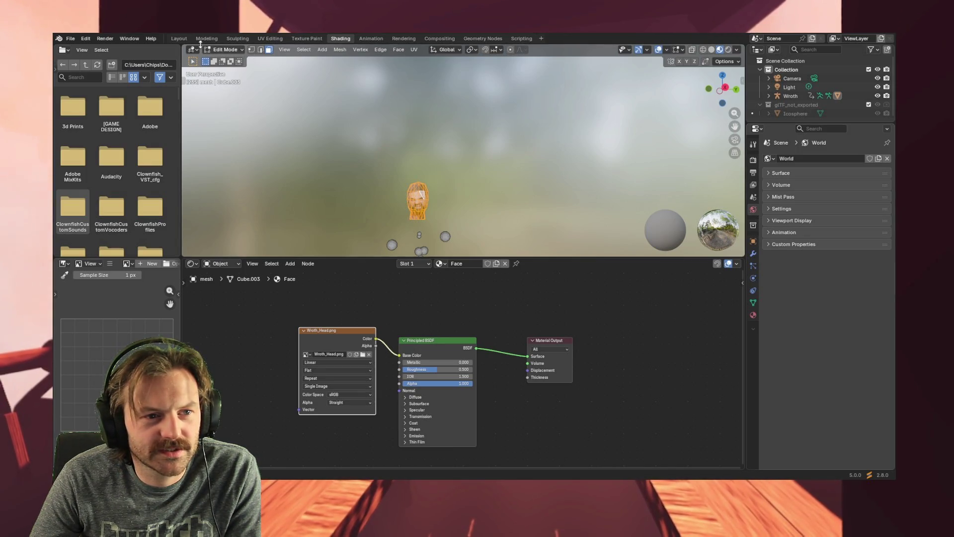
- In Layout, collapse the Face material's Surface, Settings and Viewport Display panels, then return to Shading
click(180, 39)
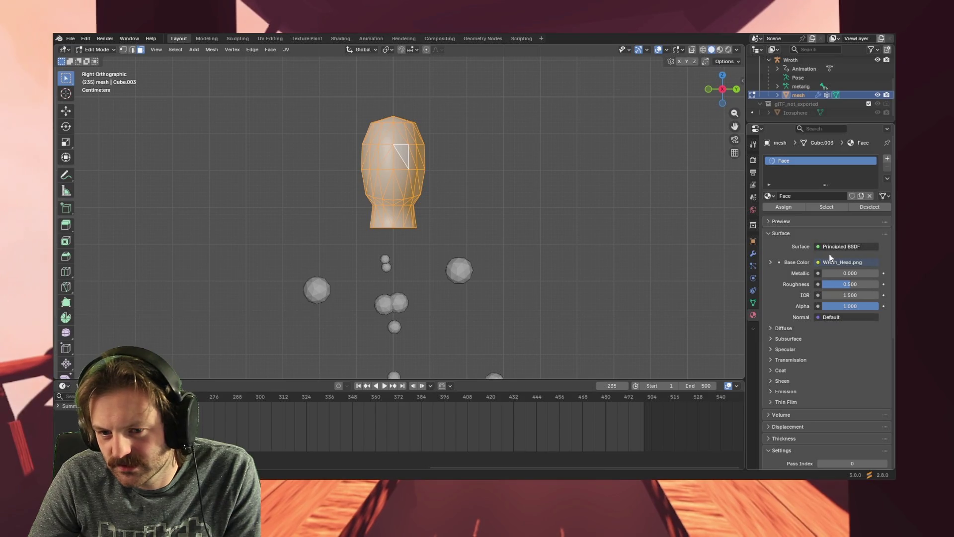
click(769, 233)
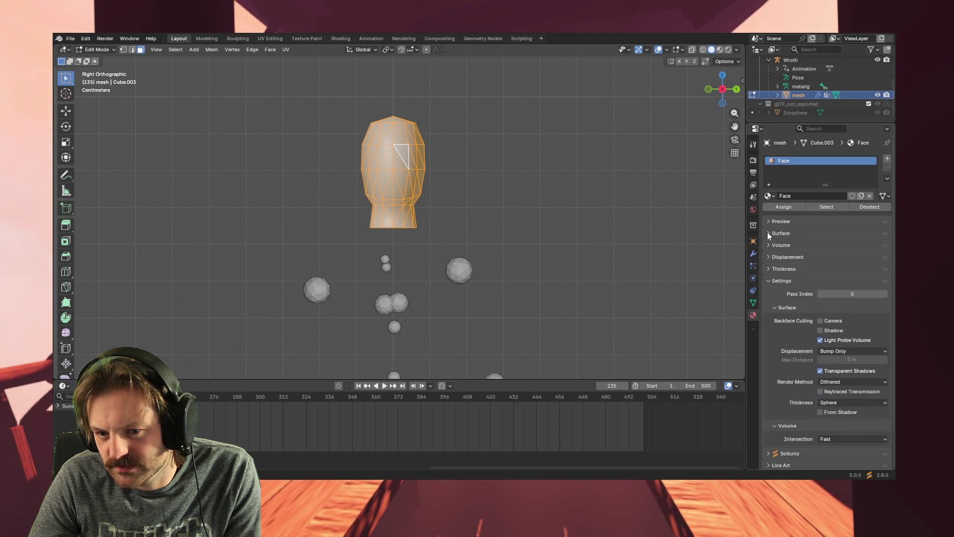
click(769, 281)
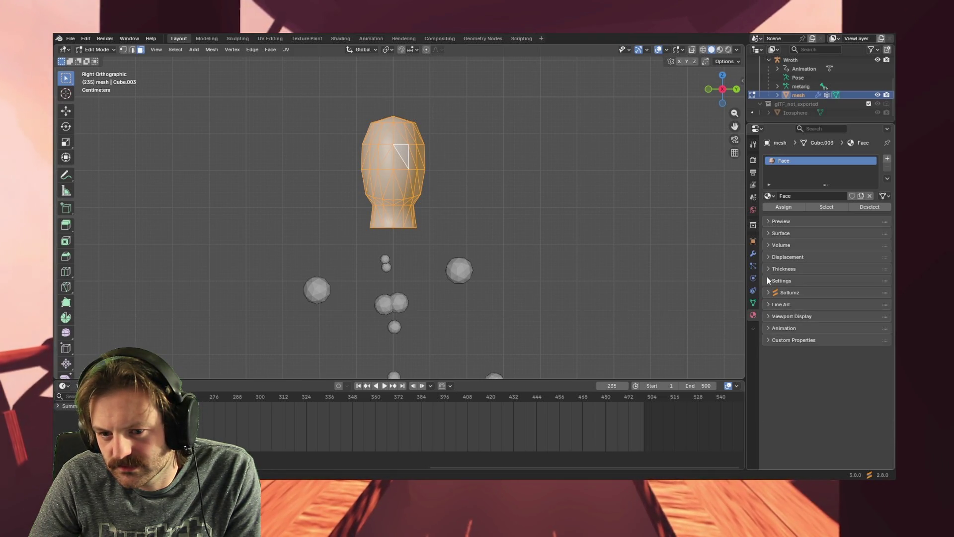
click(768, 316)
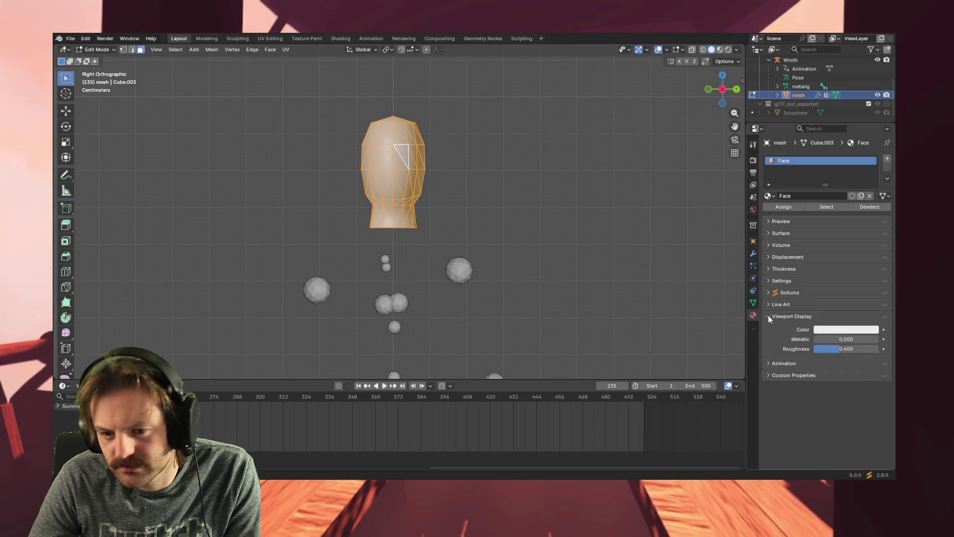
click(768, 316)
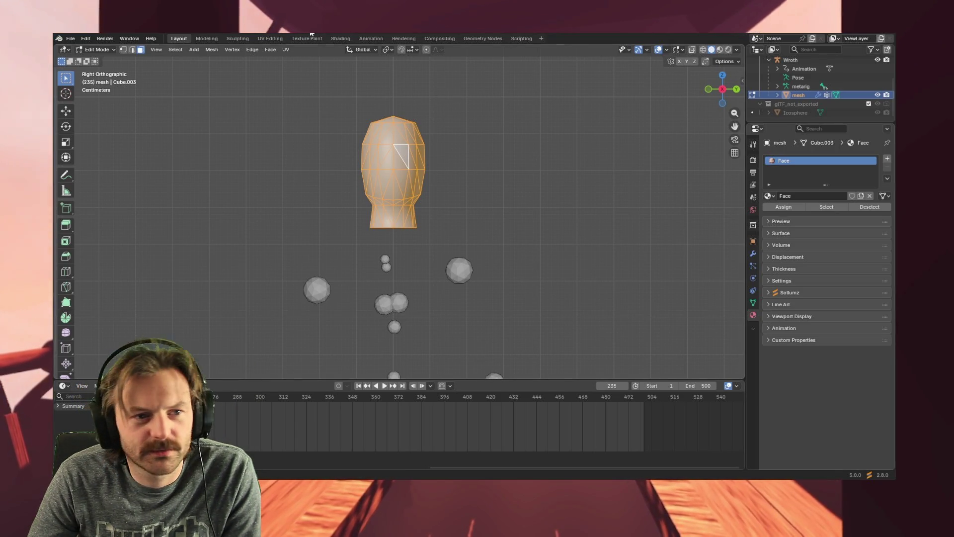
click(343, 38)
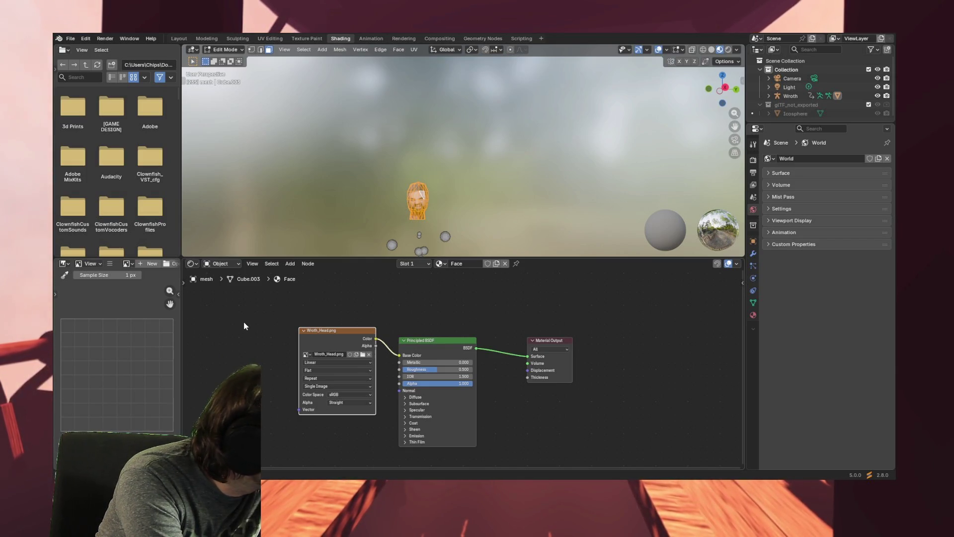
- Orbit and zoom around the head to inspect the Wroth_Head.png face texture
mouse_move(422, 197)
middle_down()
mouse_move(415, 185)
mouse_move(390, 215)
middle_up()
scroll(400, 196, up, 5)
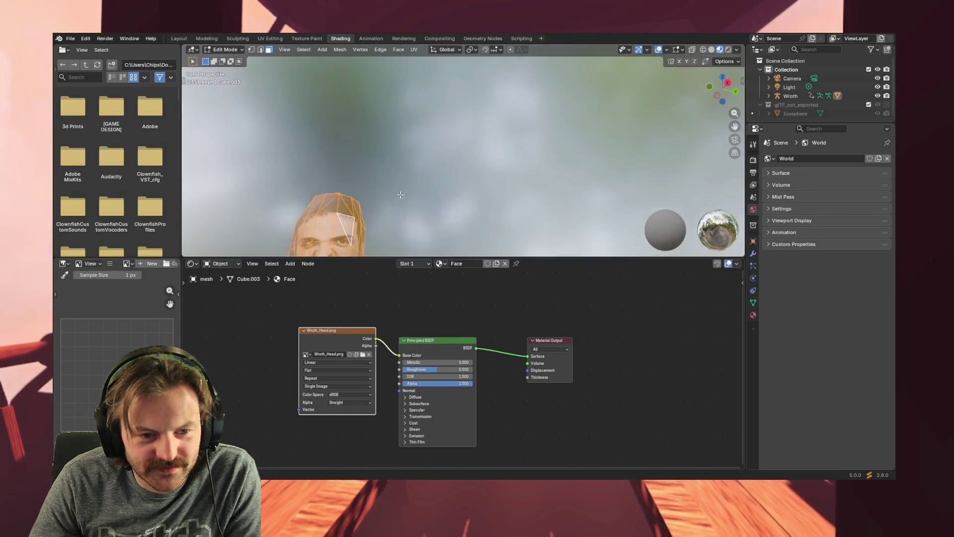
scroll(393, 208, down, 6)
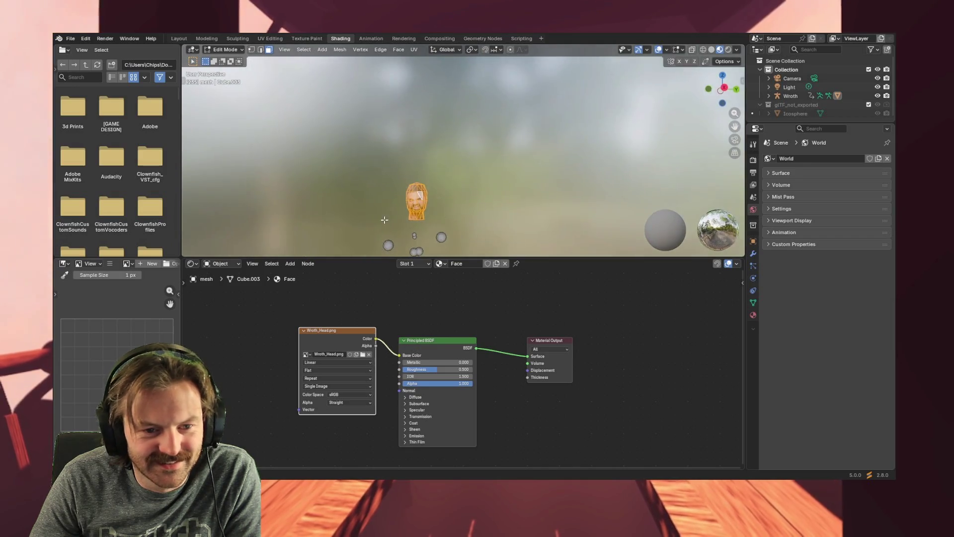
middle_drag(385, 219, 390, 217)
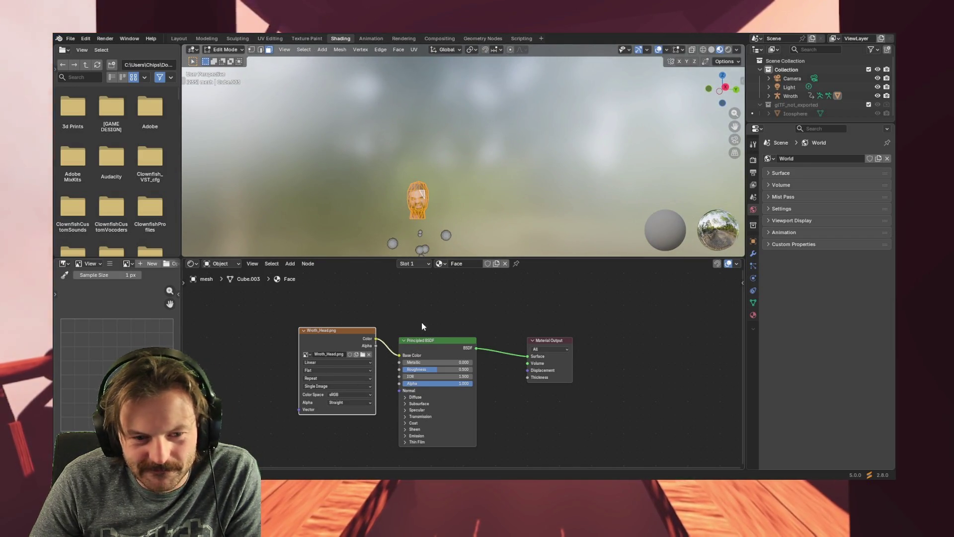
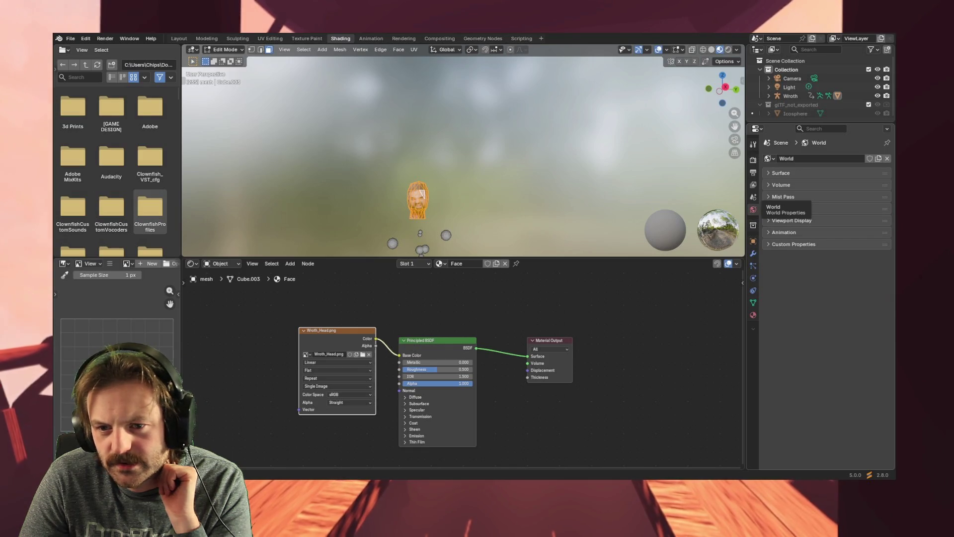
- Look through the World data-blocks, leaving the world and its name unchanged
click(770, 158)
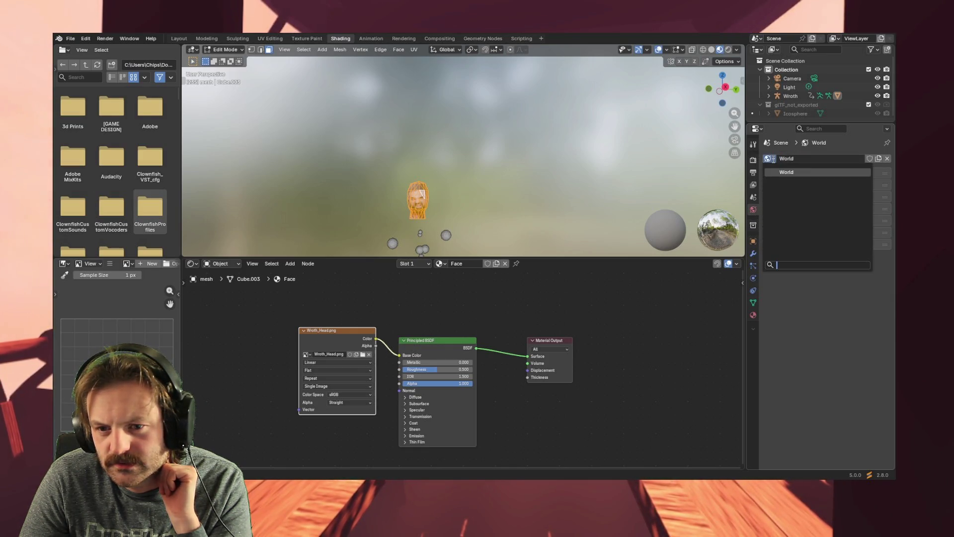
click(775, 151)
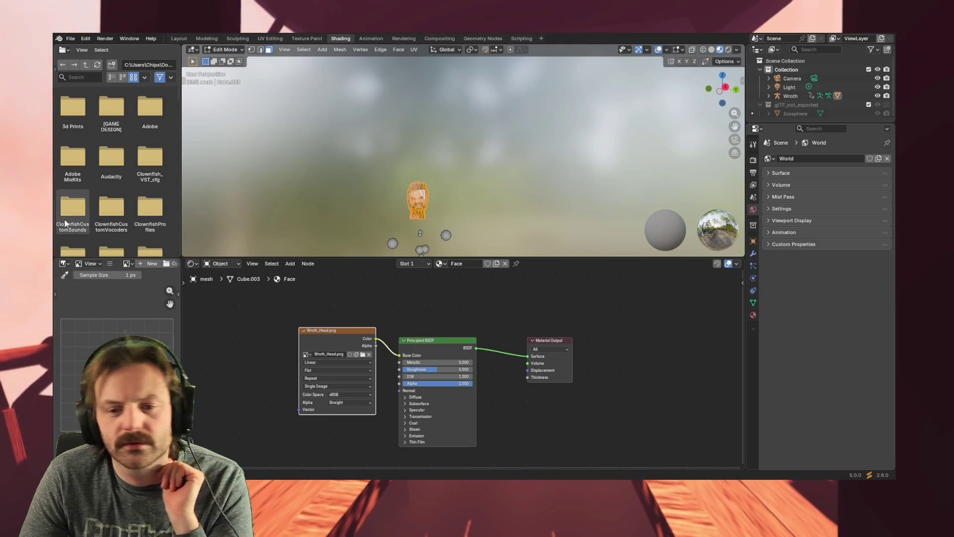
click(853, 157)
key(Escape)
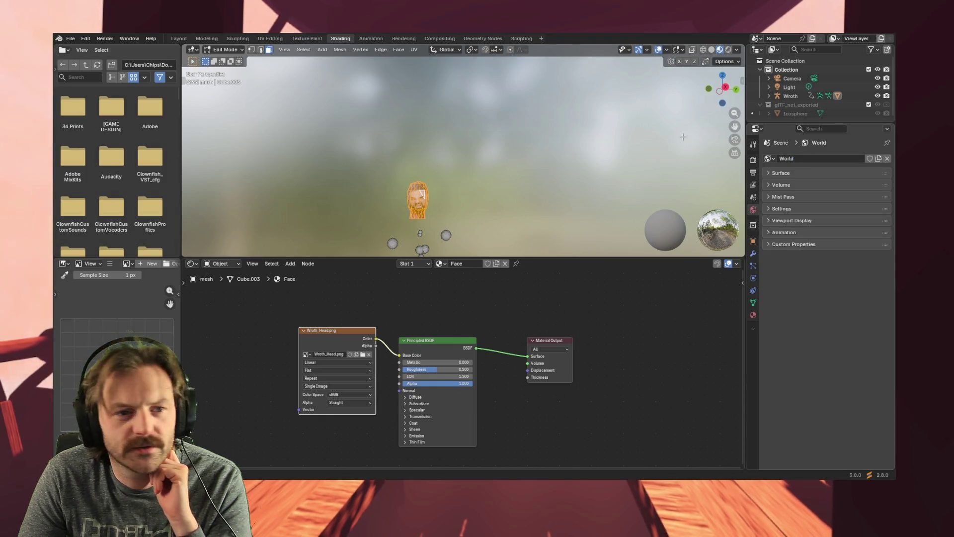
- In the Layout workspace, assign the Face material to the selected head faces
click(180, 40)
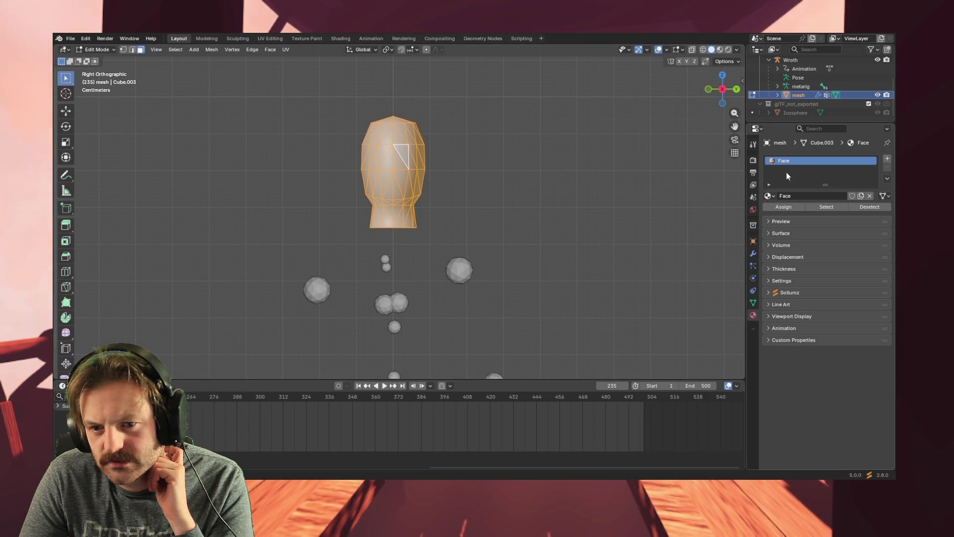
click(793, 209)
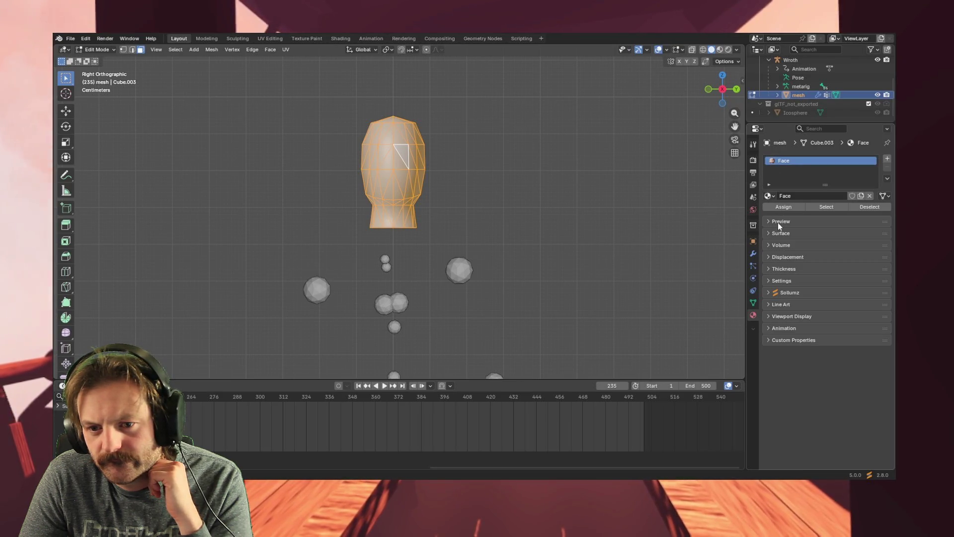
click(779, 209)
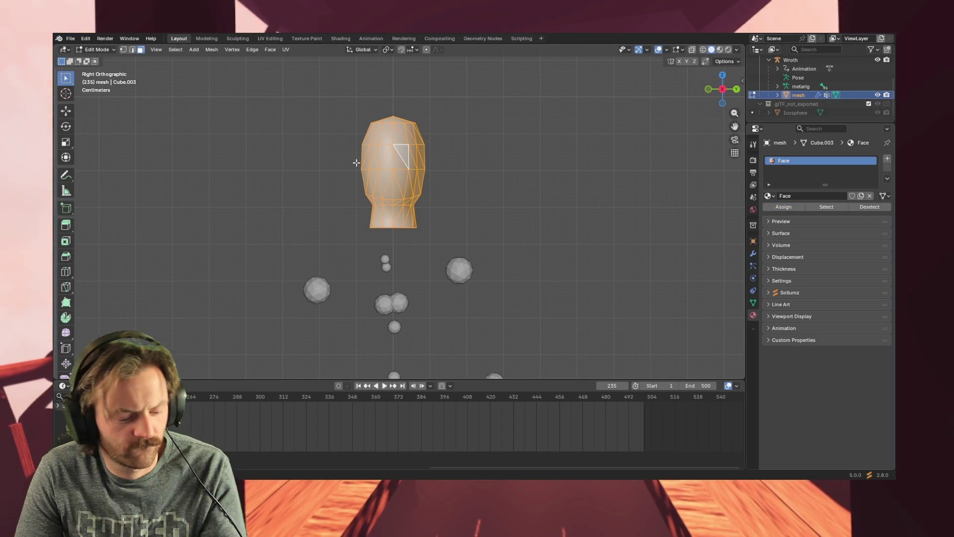
- Show the head in Material Preview with a perspective view, and unhide the body geometry
key(z)
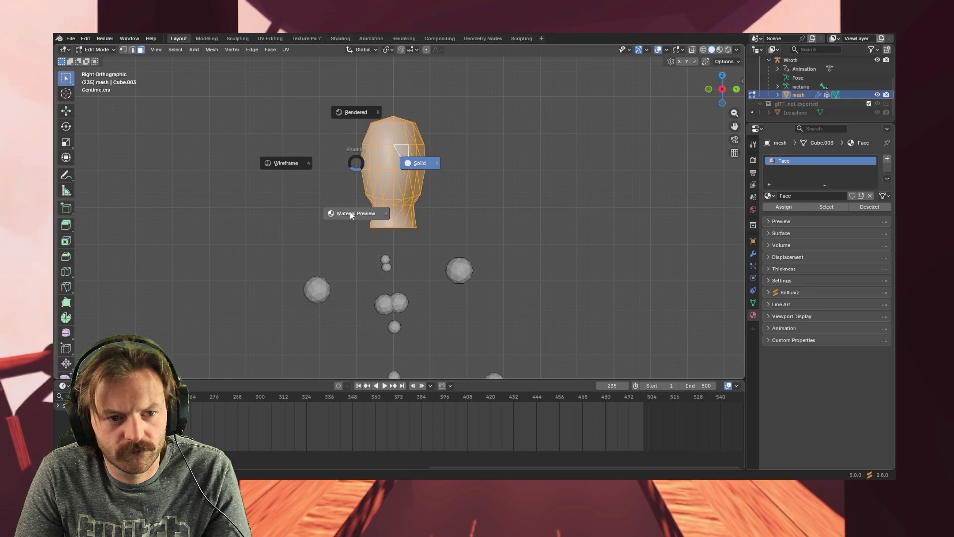
click(351, 215)
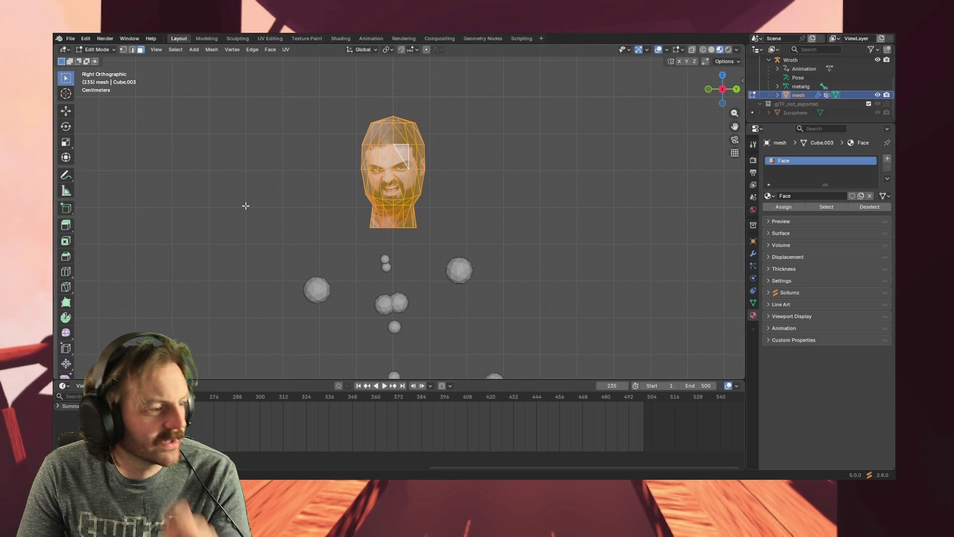
key(KP_5)
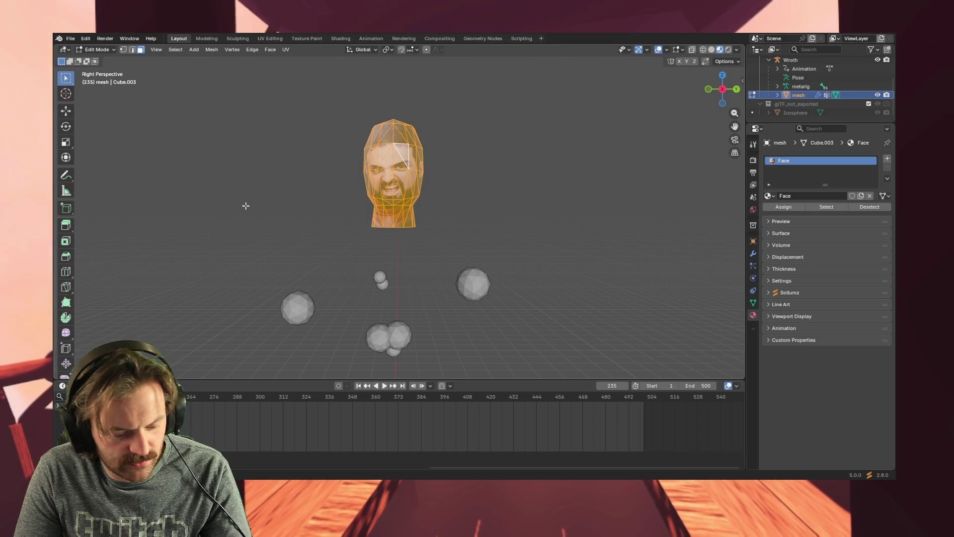
key(alt+h)
- From behind, box-select the character's body and leg faces, leaving the head out
scroll(323, 197, down, 5)
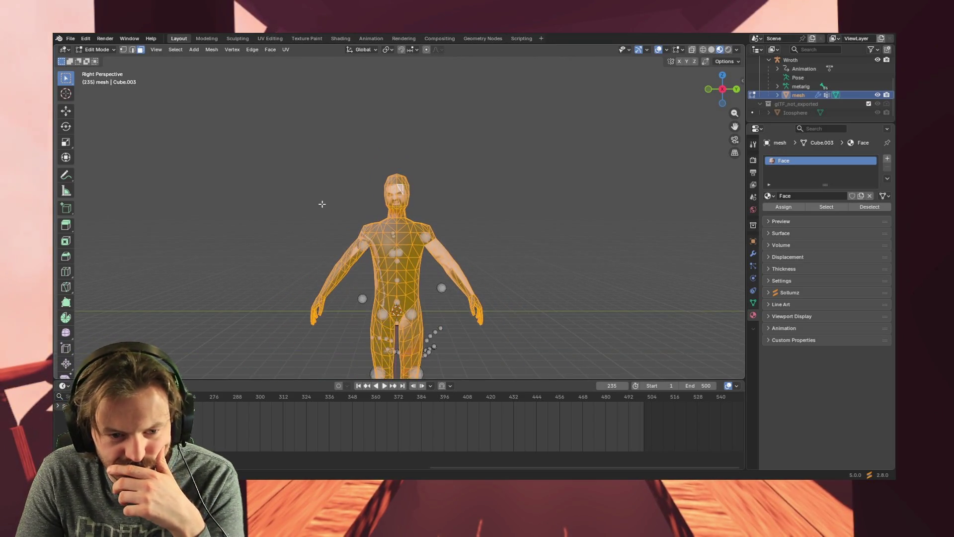
mouse_move(334, 225)
middle_down()
mouse_move(263, 234)
mouse_move(166, 275)
mouse_move(118, 279)
mouse_move(704, 266)
mouse_move(595, 262)
mouse_move(505, 273)
mouse_move(571, 279)
mouse_move(541, 279)
mouse_move(555, 277)
mouse_move(541, 257)
middle_up()
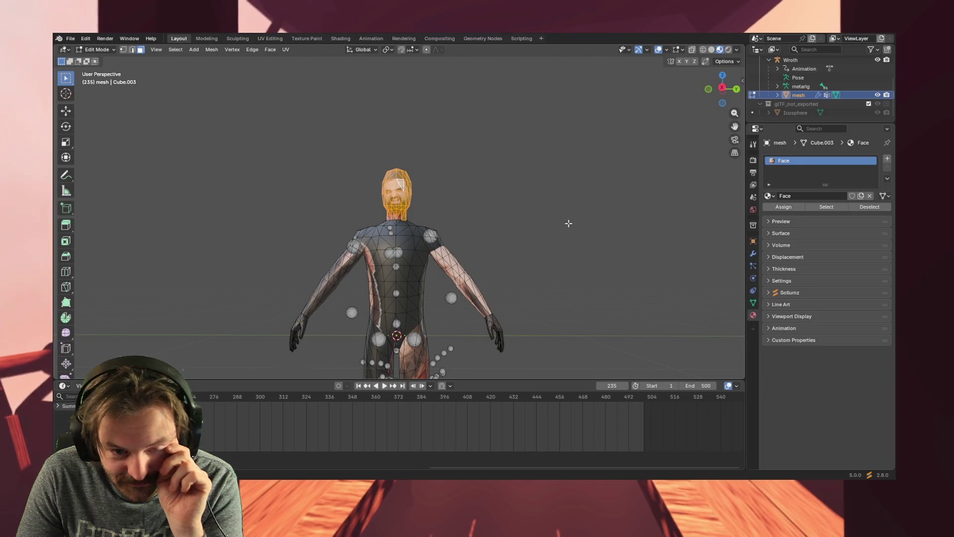
mouse_move(329, 226)
mouse_down()
mouse_move(382, 234)
mouse_move(564, 377)
mouse_move(571, 415)
mouse_move(577, 375)
mouse_up()
mouse_move(577, 375)
middle_down()
mouse_move(586, 279)
mouse_move(566, 337)
mouse_move(497, 313)
middle_up()
scroll(497, 314, down, 4)
drag(335, 337, 494, 213)
mouse_move(303, 261)
middle_down()
mouse_move(492, 255)
mouse_move(369, 304)
middle_up()
drag(361, 320, 513, 213)
- From a side view, add the rest of the body mesh to the selection
scroll(392, 208, up, 5)
mouse_move(545, 222)
middle_down()
mouse_move(437, 236)
mouse_move(553, 232)
mouse_move(367, 223)
middle_up()
scroll(367, 222, down, 6)
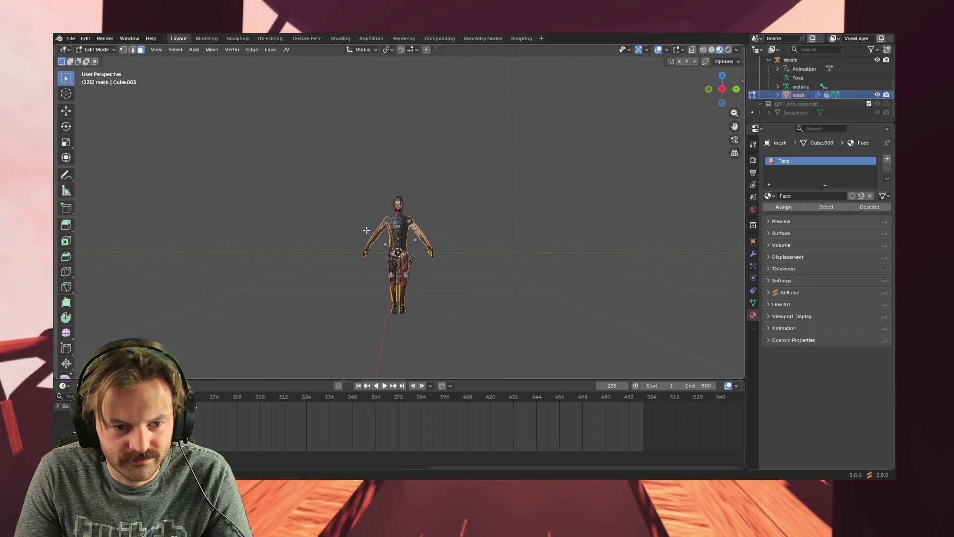
drag(460, 257, 482, 324)
scroll(408, 197, up, 6)
scroll(396, 224, up, 3)
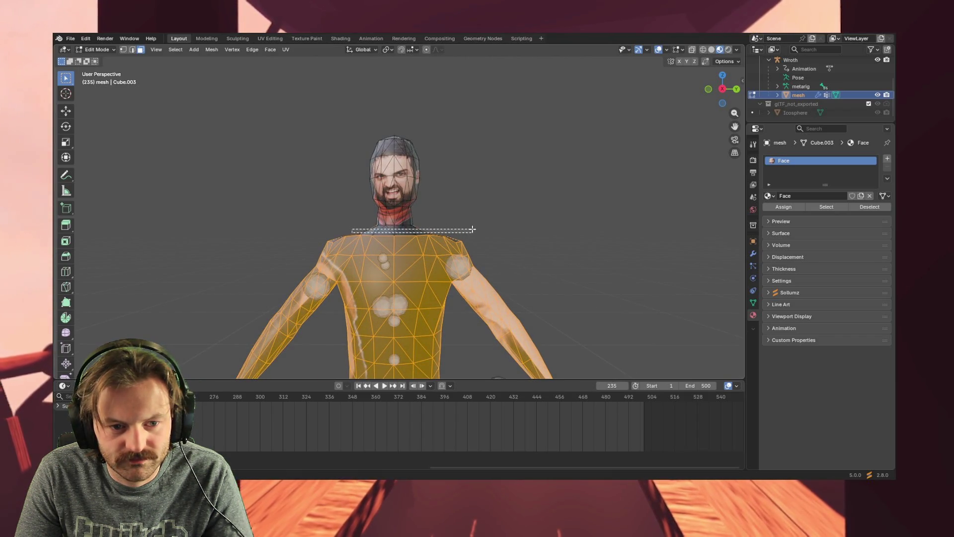
- Add the head faces to the selection and inspect the photo face texture from above and front
mouse_move(330, 208)
middle_down()
mouse_move(531, 228)
mouse_move(529, 218)
middle_up()
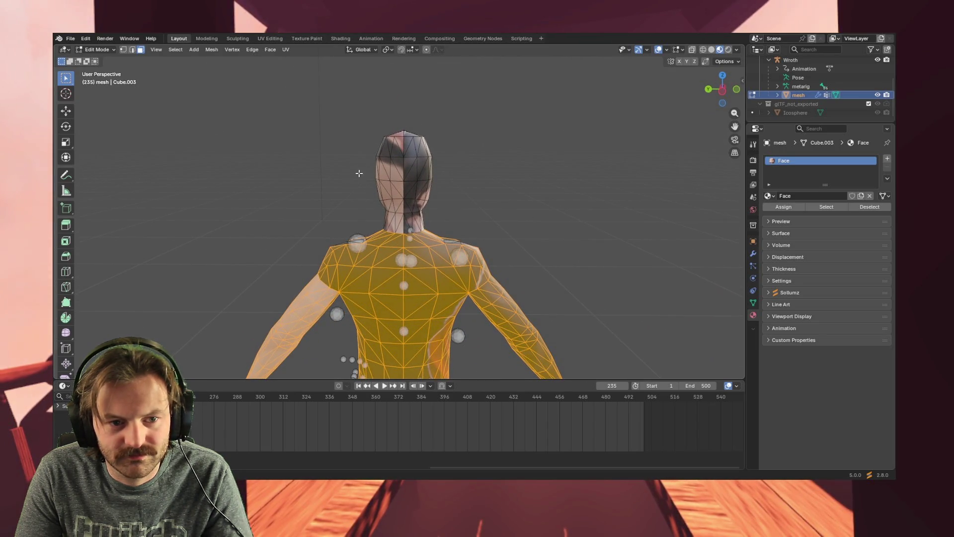
shift+drag(345, 118, 492, 214)
mouse_move(604, 253)
middle_down()
mouse_move(483, 254)
mouse_move(592, 246)
middle_up()
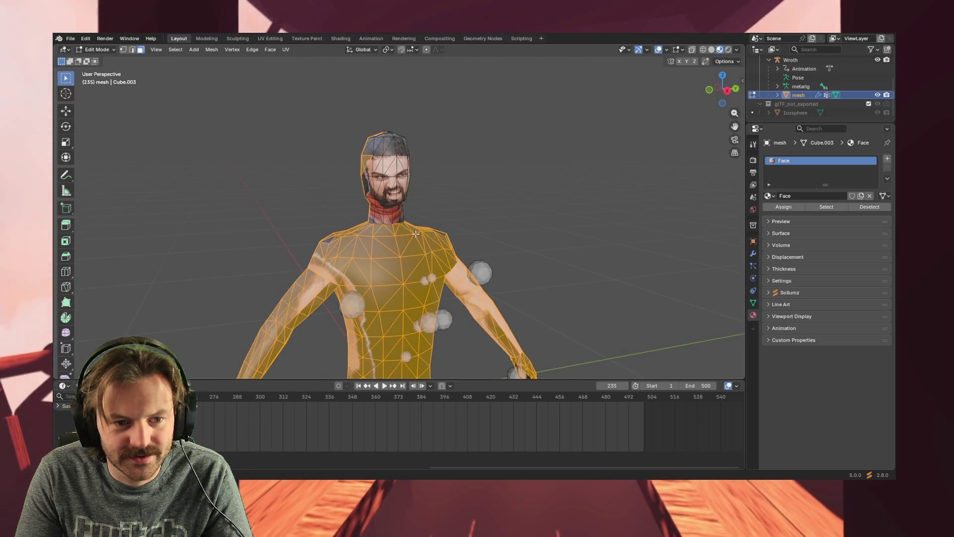
mouse_move(507, 205)
middle_down()
mouse_move(388, 218)
mouse_move(423, 265)
mouse_move(486, 192)
mouse_move(472, 227)
mouse_move(516, 239)
mouse_move(457, 244)
mouse_move(497, 238)
mouse_move(470, 218)
mouse_move(474, 226)
middle_up()
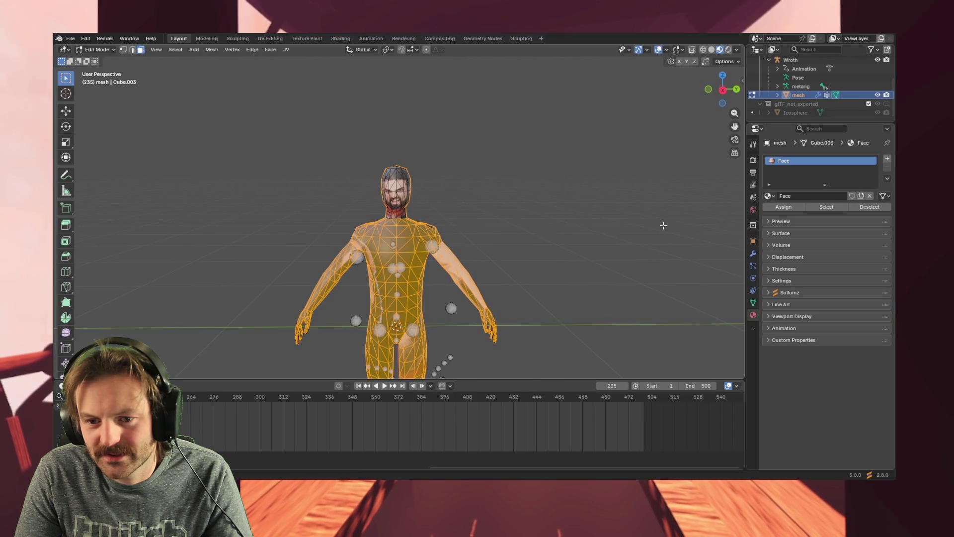
mouse_move(598, 269)
middle_down()
mouse_move(537, 291)
mouse_move(481, 294)
mouse_move(561, 281)
middle_up()
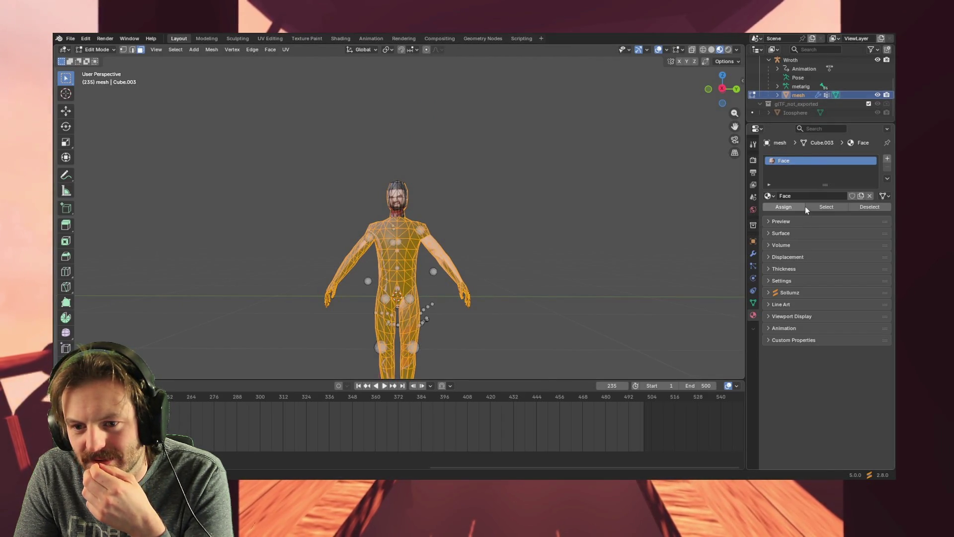
click(858, 208)
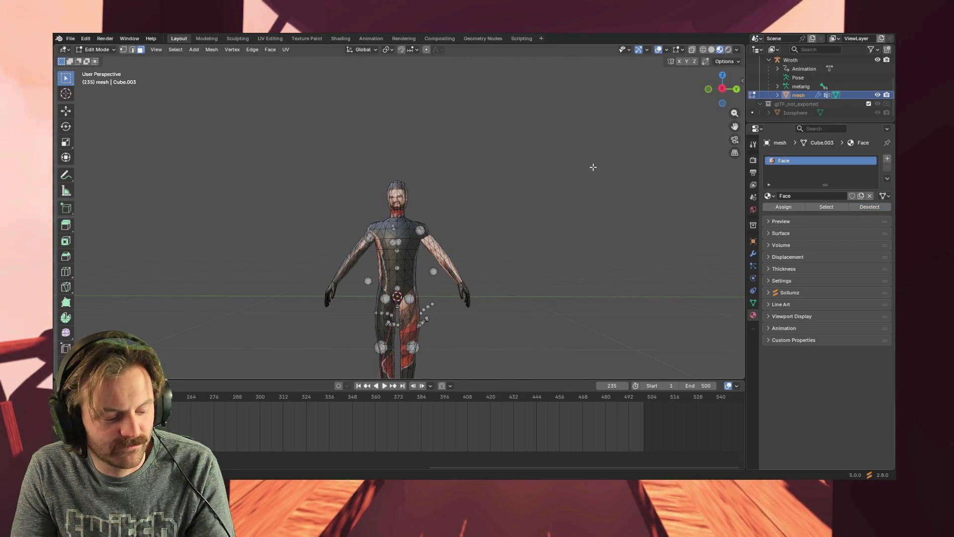
key(a)
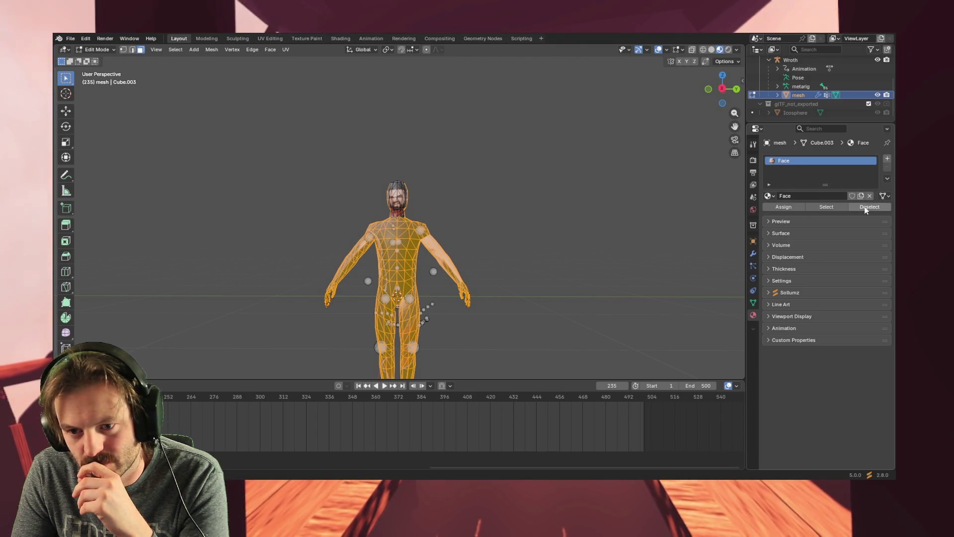
click(770, 196)
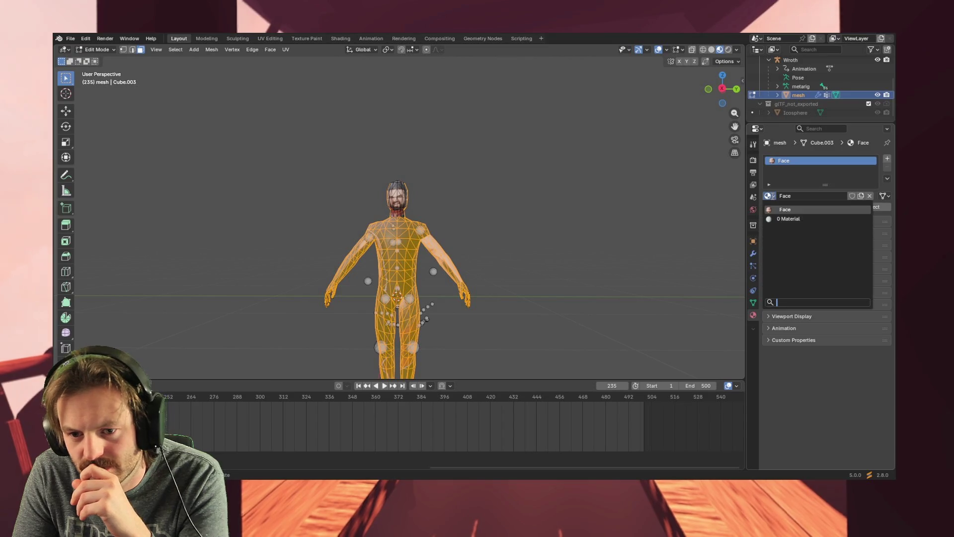
click(789, 219)
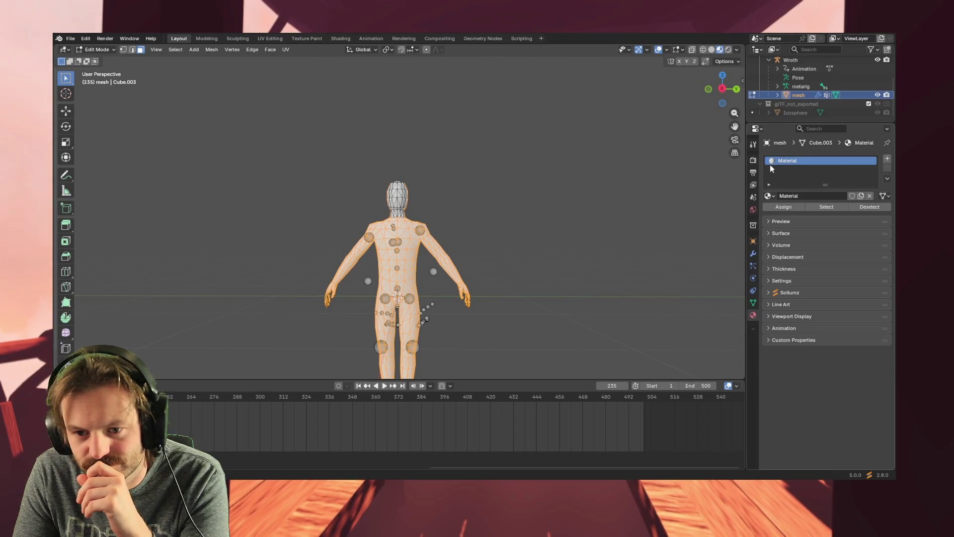
click(768, 196)
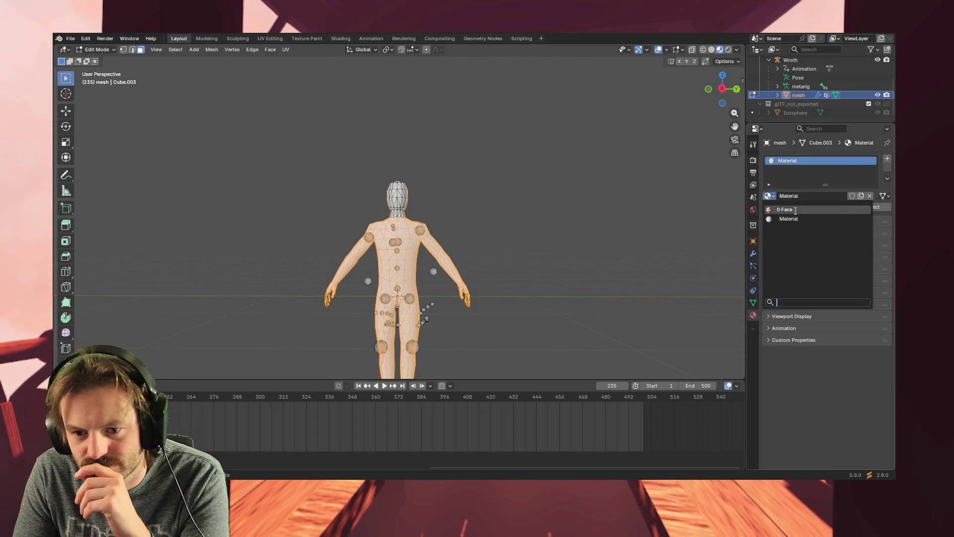
click(795, 210)
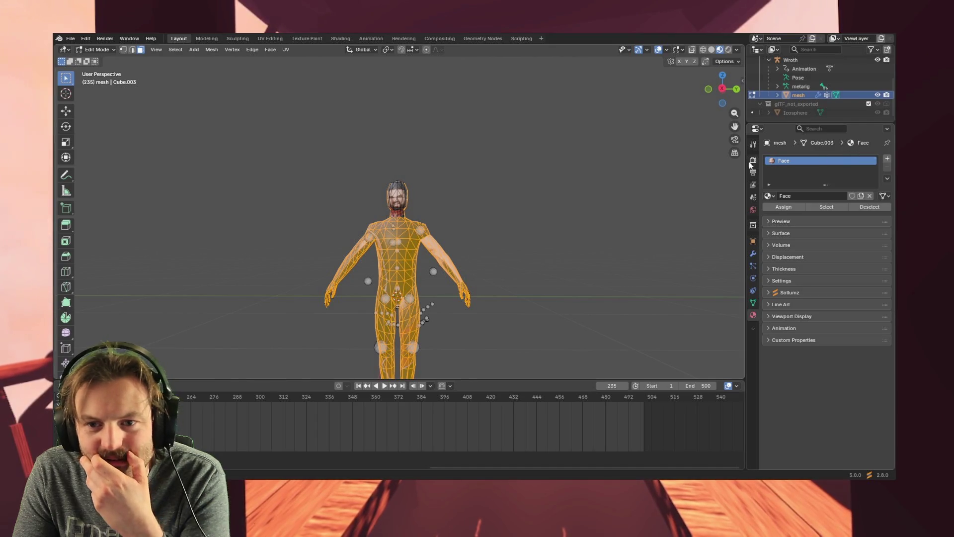
click(579, 170)
mouse_move(522, 252)
middle_down()
mouse_move(504, 255)
mouse_move(482, 241)
middle_up()
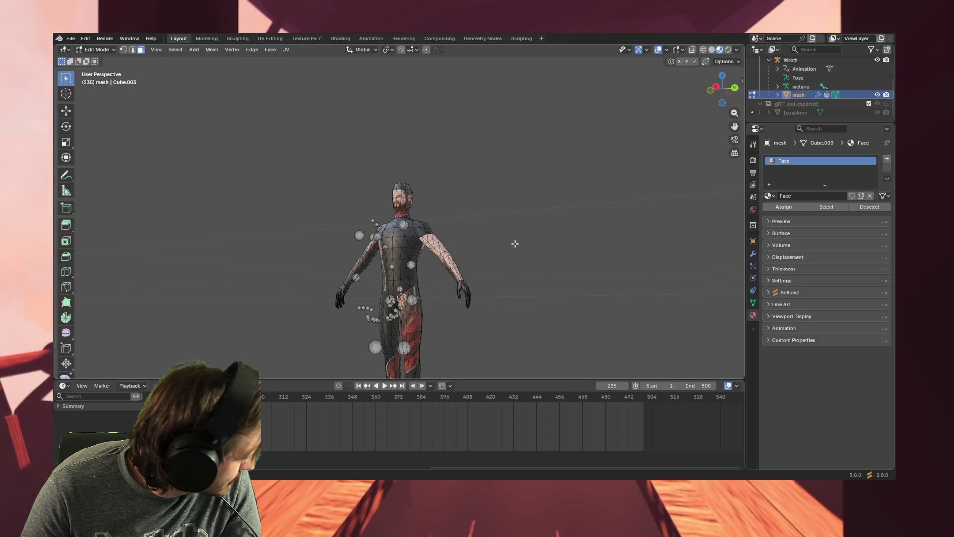
- Briefly play and stop the animation in Edit Mode to check the texture
mouse_move(544, 251)
middle_down()
mouse_move(575, 239)
mouse_move(628, 249)
mouse_move(580, 257)
middle_up()
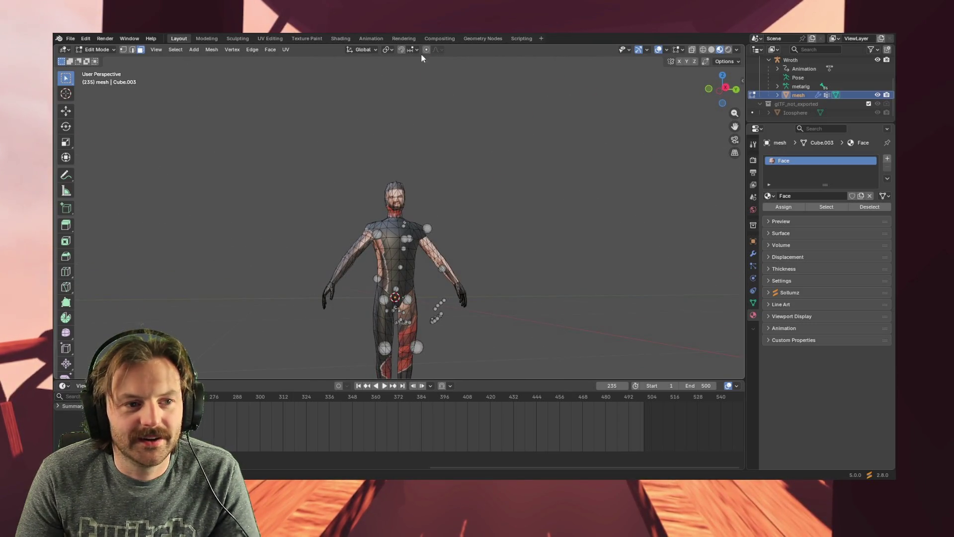
click(386, 387)
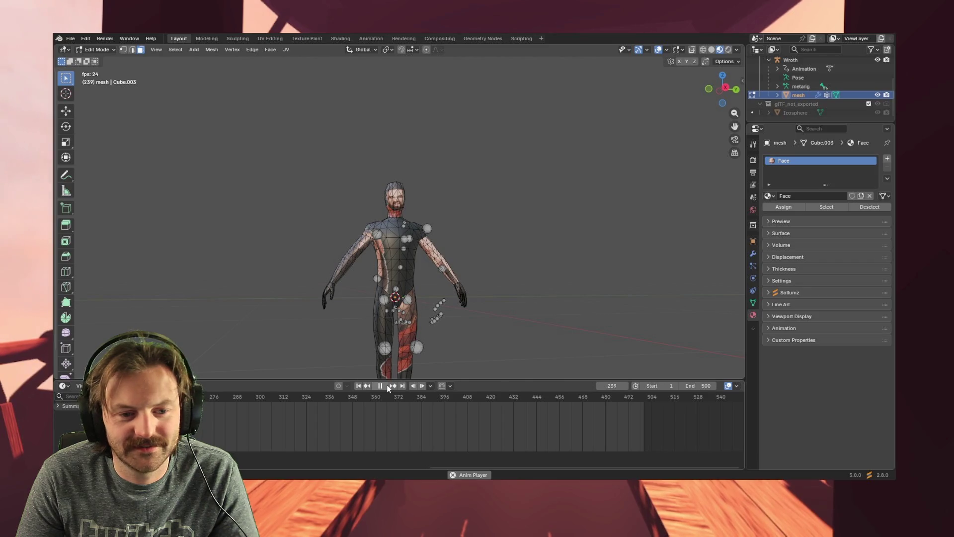
key(space)
mouse_move(498, 164)
middle_down()
mouse_move(469, 177)
mouse_move(519, 170)
mouse_move(454, 164)
middle_up()
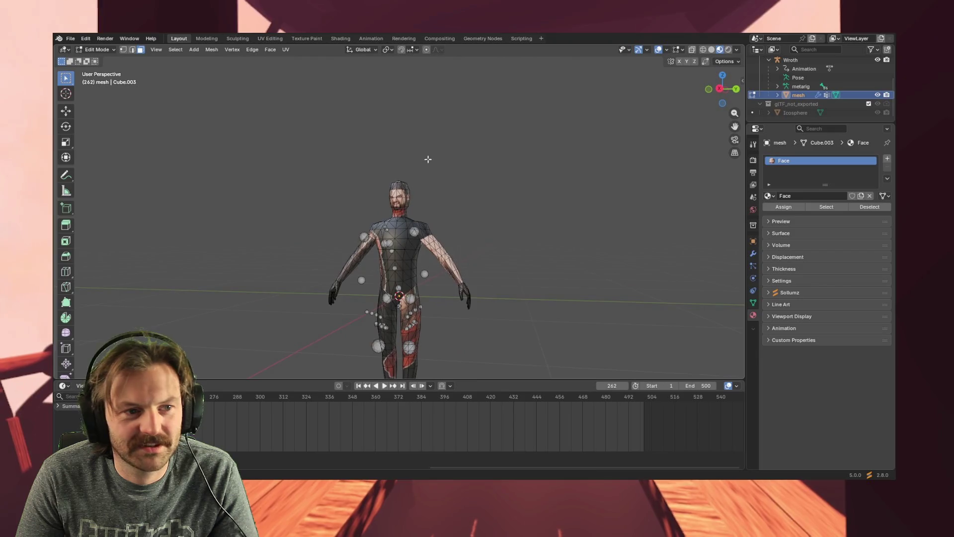
- Return to Object Mode, play the idle animation, and save the file as Wroth_Idle.blend
click(95, 49)
click(102, 60)
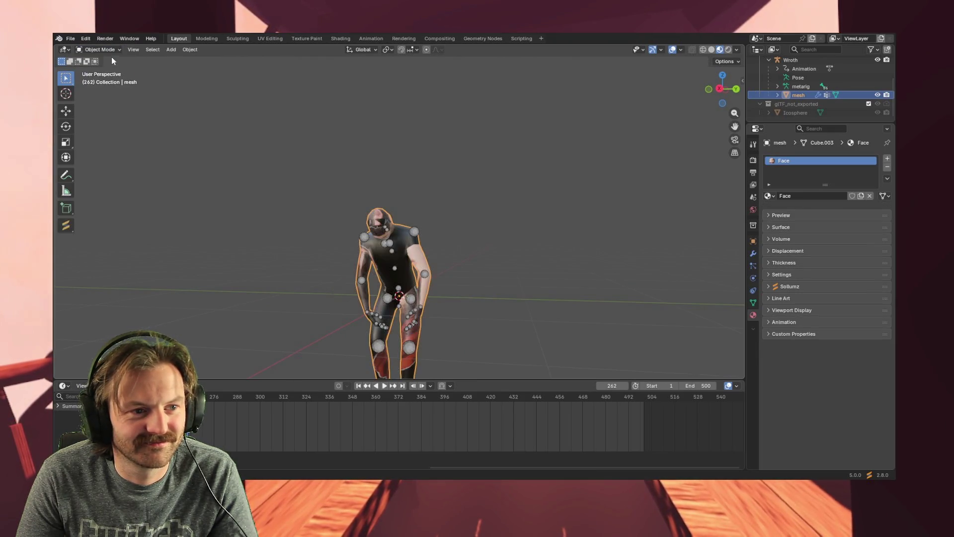
middle_drag(209, 106, 437, 208)
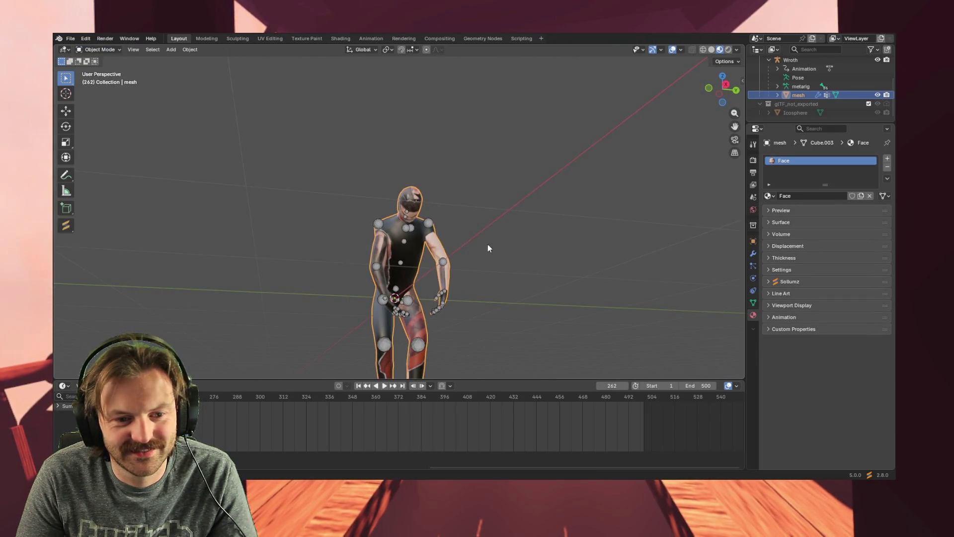
middle_drag(488, 243, 482, 216)
click(384, 385)
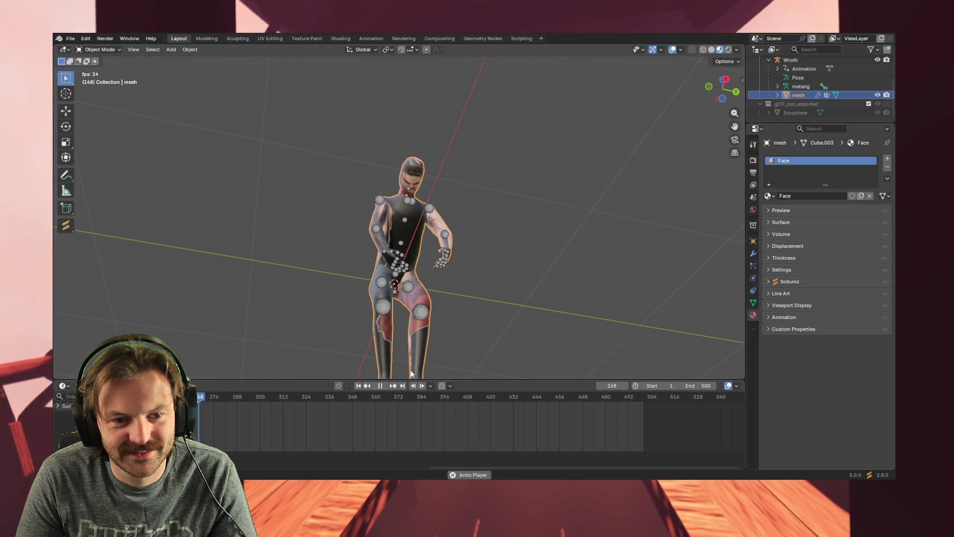
mouse_move(562, 281)
middle_down()
mouse_move(494, 278)
mouse_move(484, 294)
mouse_move(404, 324)
mouse_move(412, 287)
mouse_move(426, 323)
mouse_move(472, 297)
mouse_move(407, 290)
mouse_move(406, 180)
mouse_move(402, 189)
middle_up()
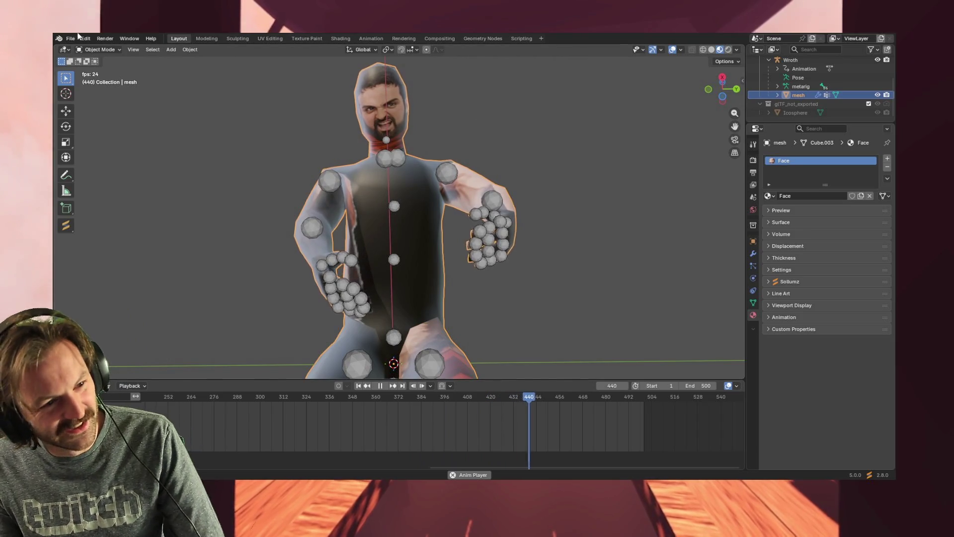
key(ctrl+s)
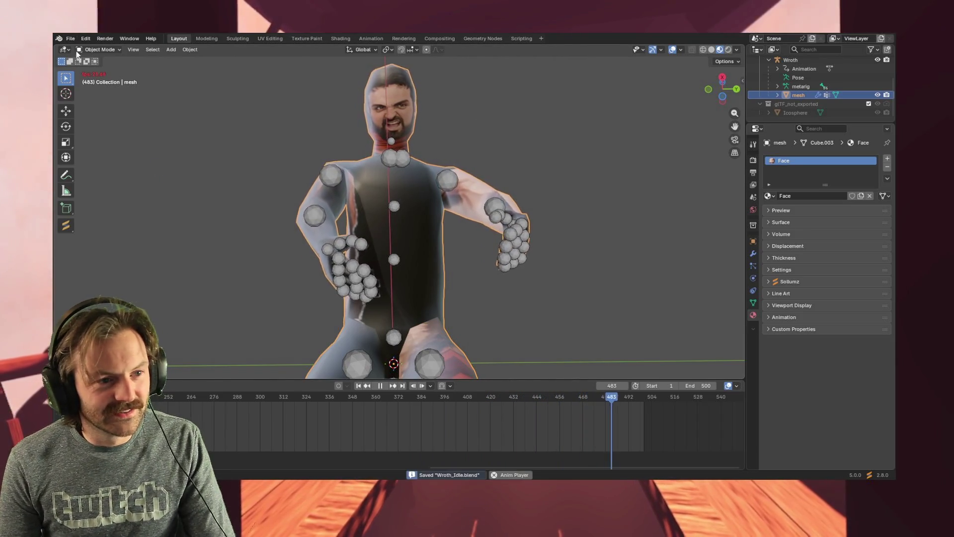
- Export the animated character via File > Export > glTF 2.0
click(71, 39)
mouse_move(115, 163)
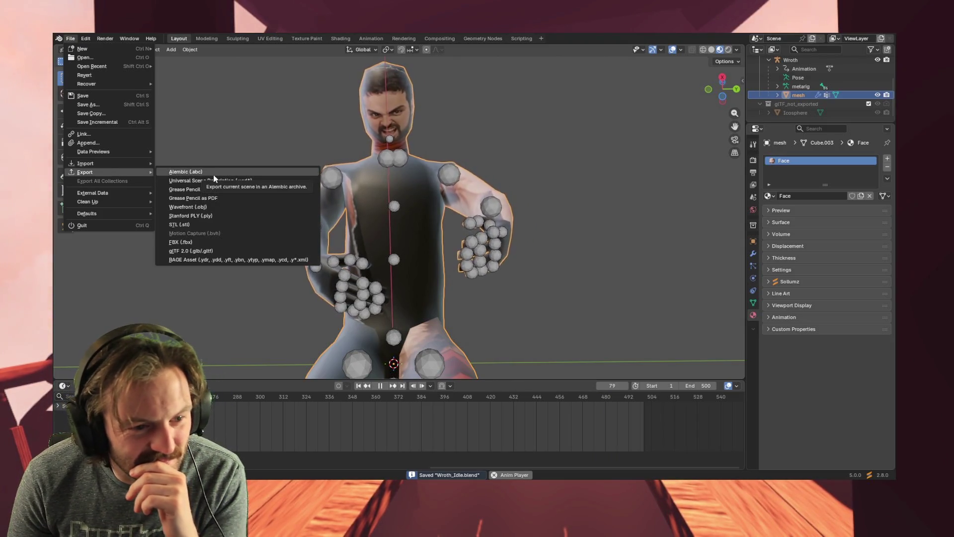
click(212, 252)
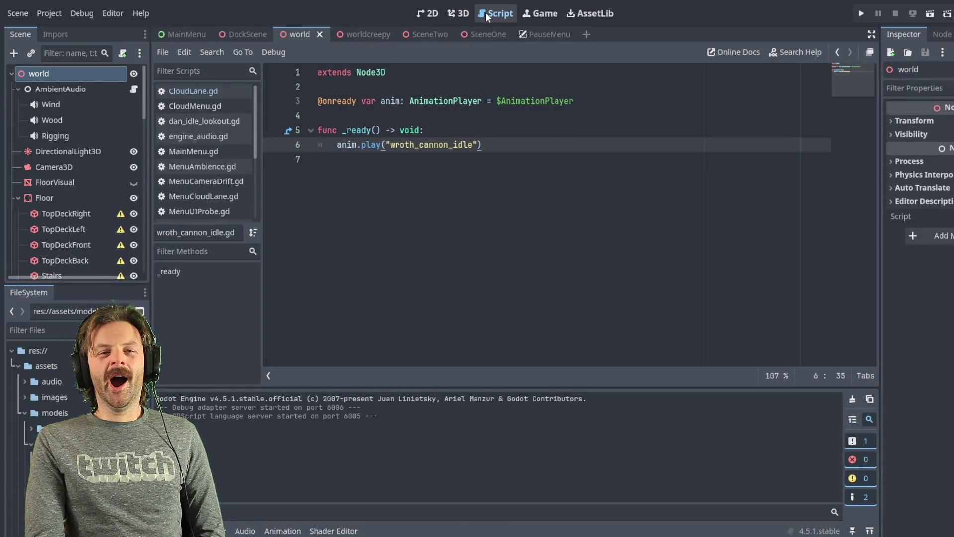
- In the 3D view, delete the three pale wroth_cannon_idle figures from the deck
click(467, 13)
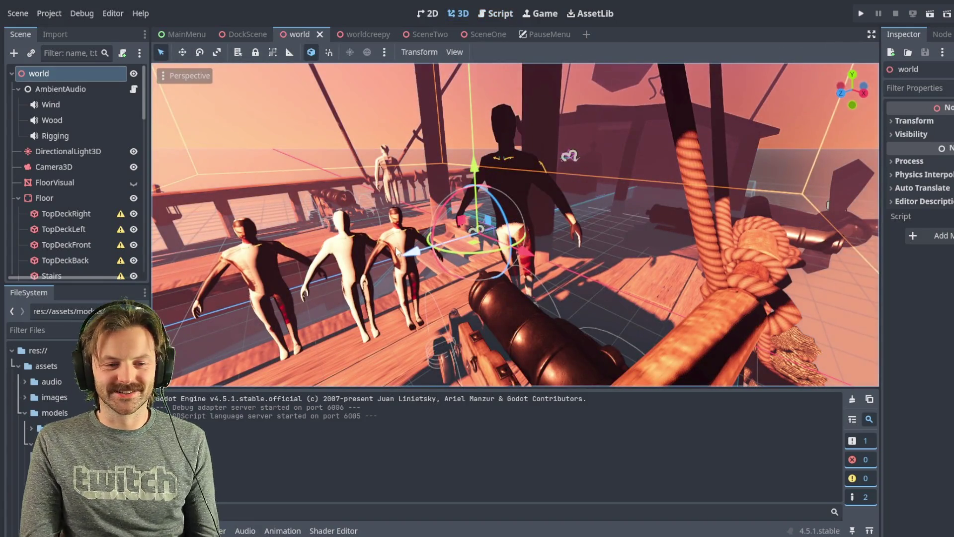
click(396, 220)
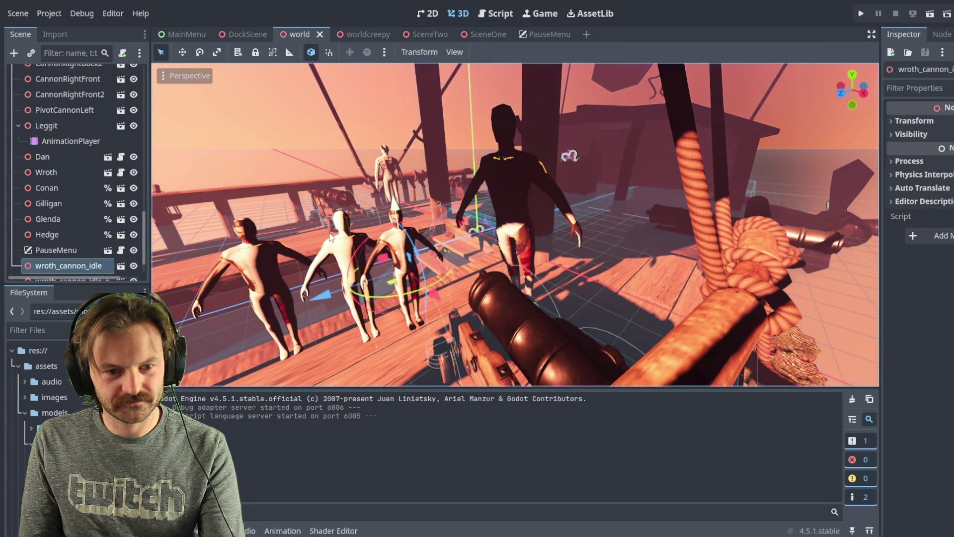
key(Delete)
click(341, 246)
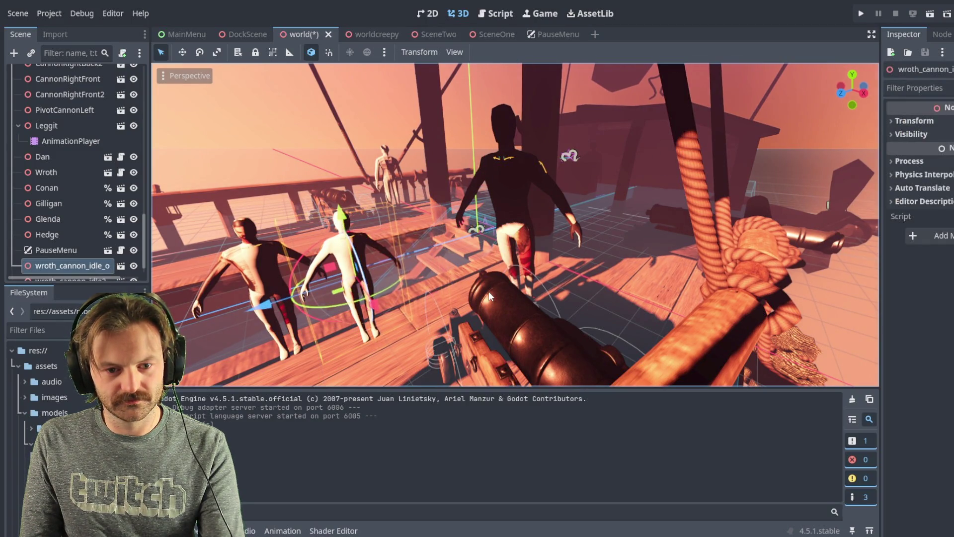
key(Delete)
click(272, 267)
key(Delete)
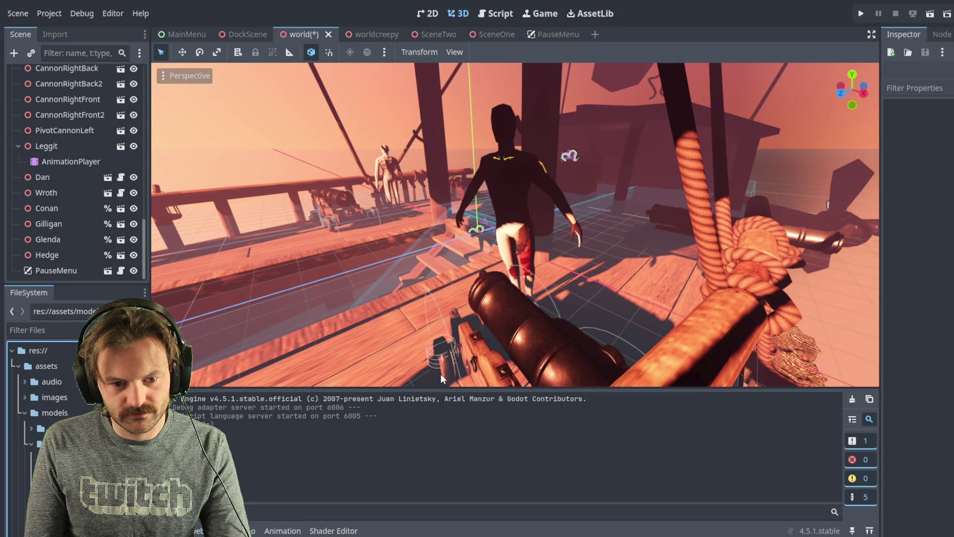
- Select the Wroth character at the cannon, save the world scene, and run the project
mouse_move(597, 364)
middle_down()
mouse_move(549, 326)
mouse_move(618, 325)
mouse_move(580, 198)
middle_up()
click(521, 188)
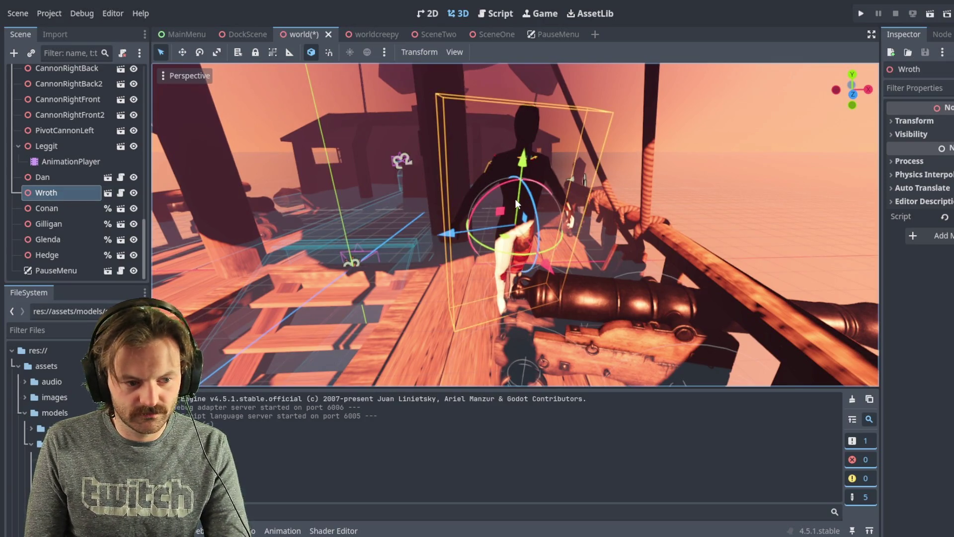
scroll(50, 397, down, 2)
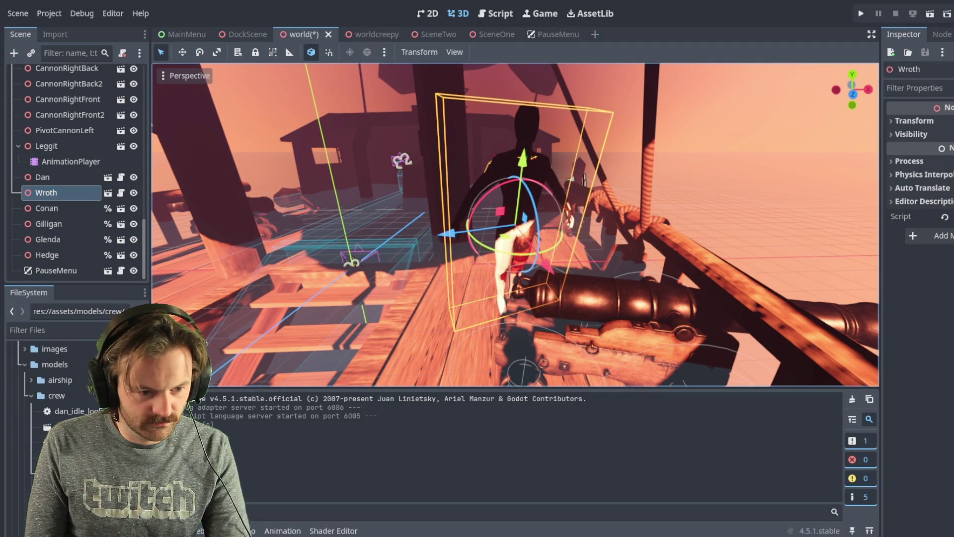
click(50, 398)
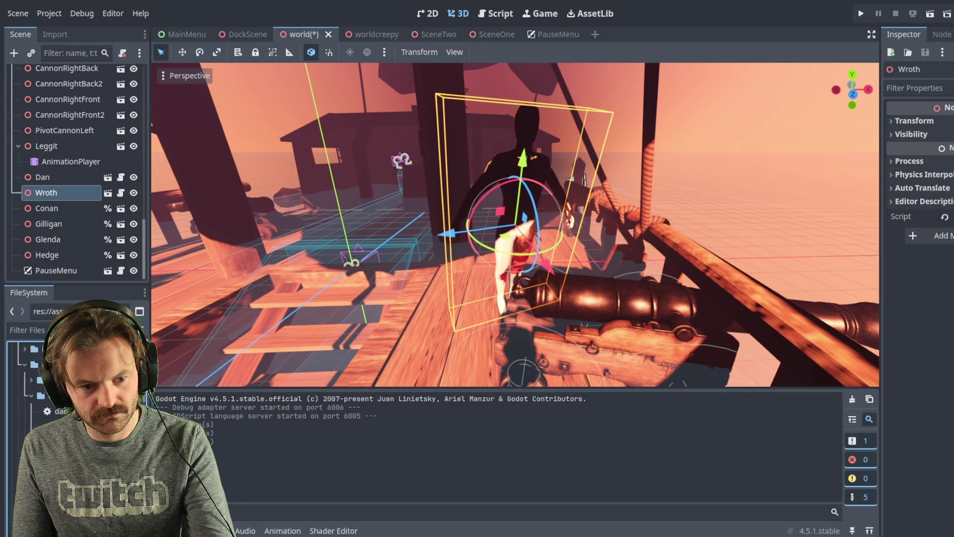
mouse_move(445, 365)
middle_down()
mouse_move(340, 264)
mouse_move(300, 261)
mouse_move(512, 260)
mouse_move(516, 250)
middle_up()
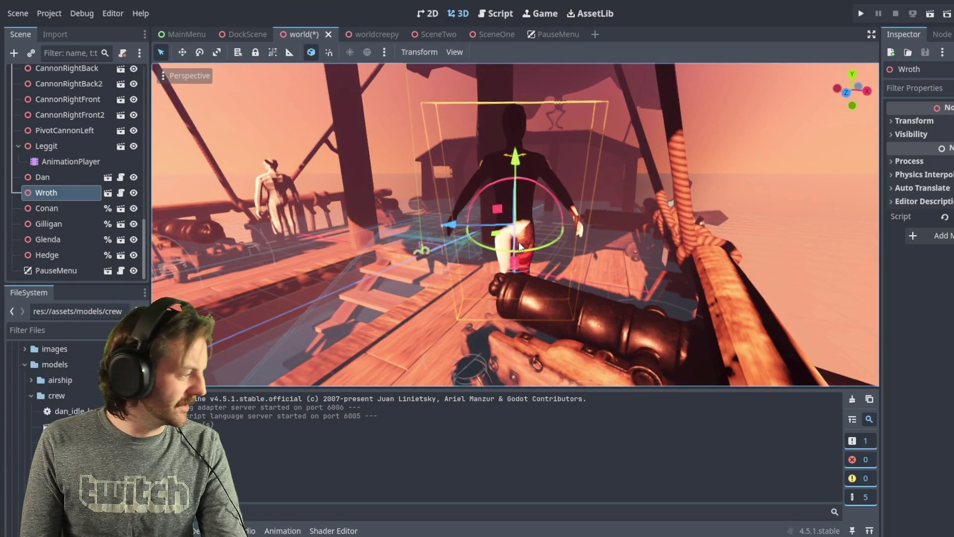
key(ctrl+s)
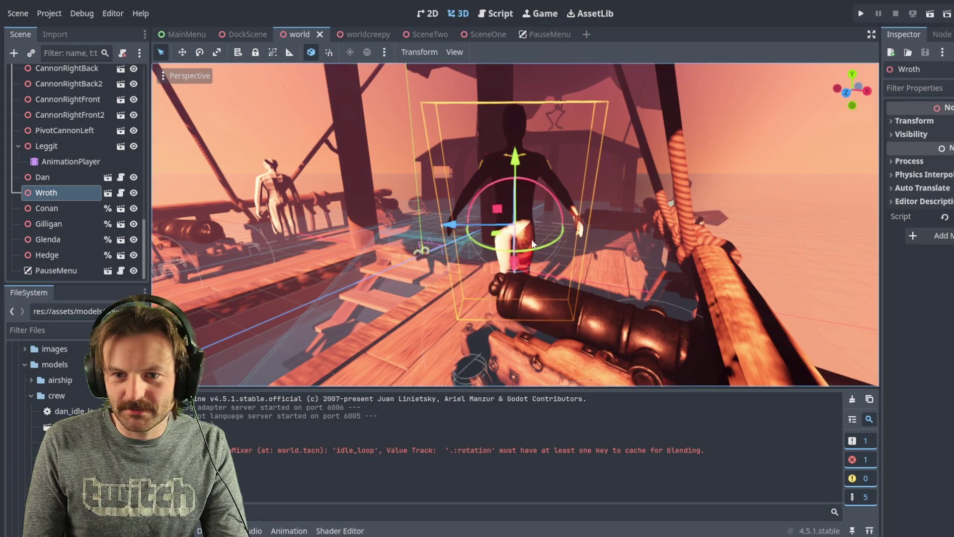
click(863, 17)
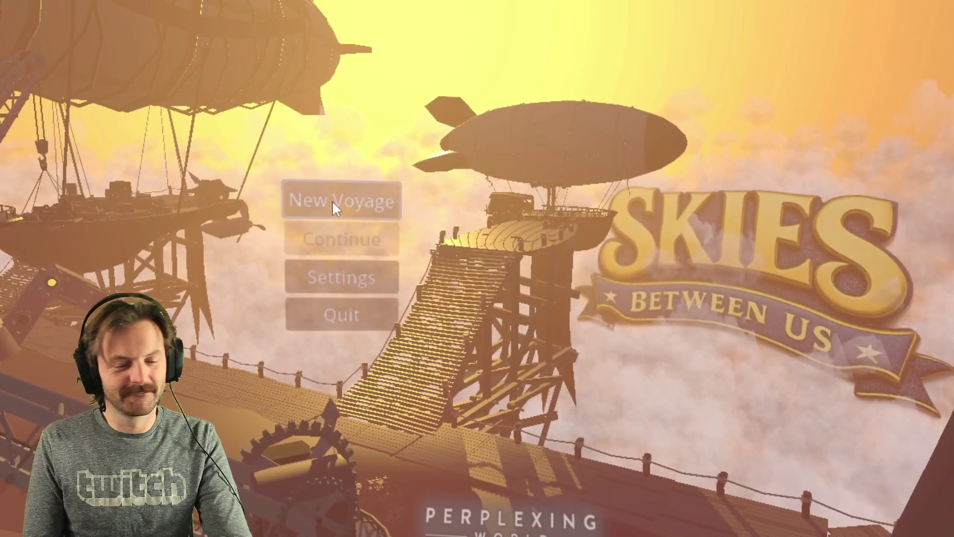
- Start a New Voyage and walk with W, A, S to the crewman idling at the cannon
click(331, 201)
key(w)
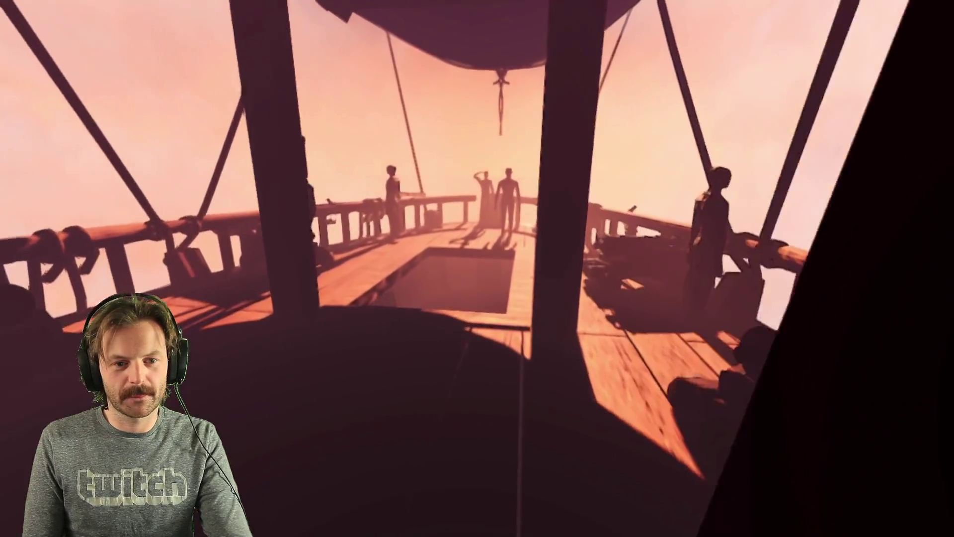
key(a)
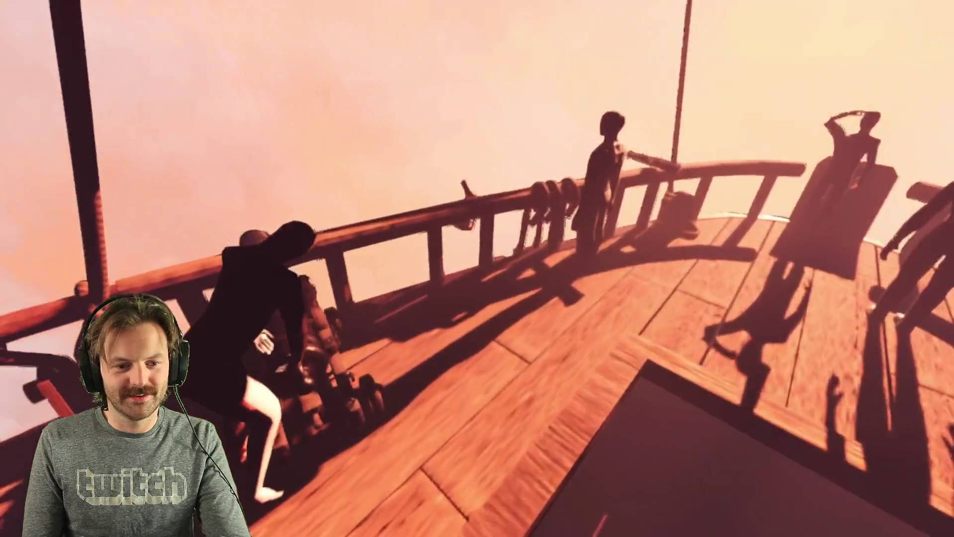
key(w)
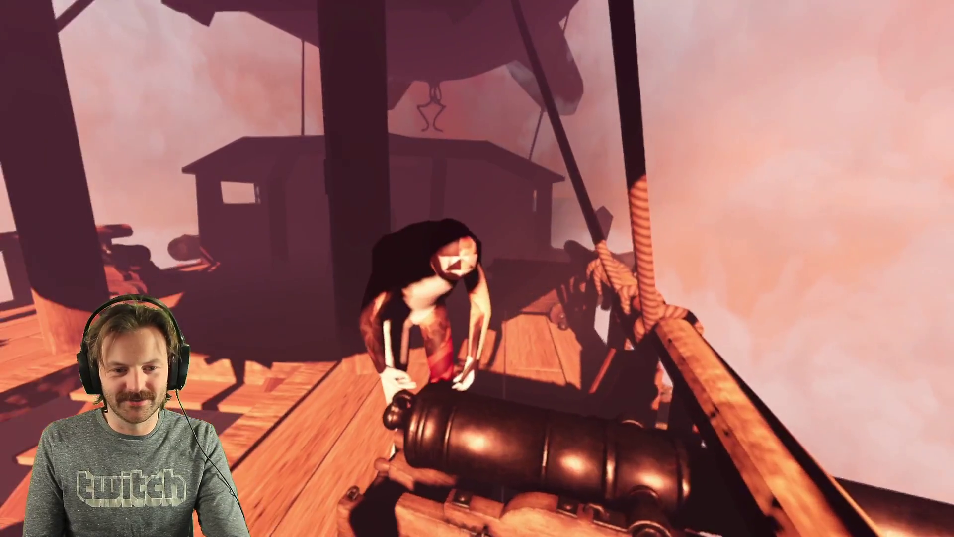
key(s)
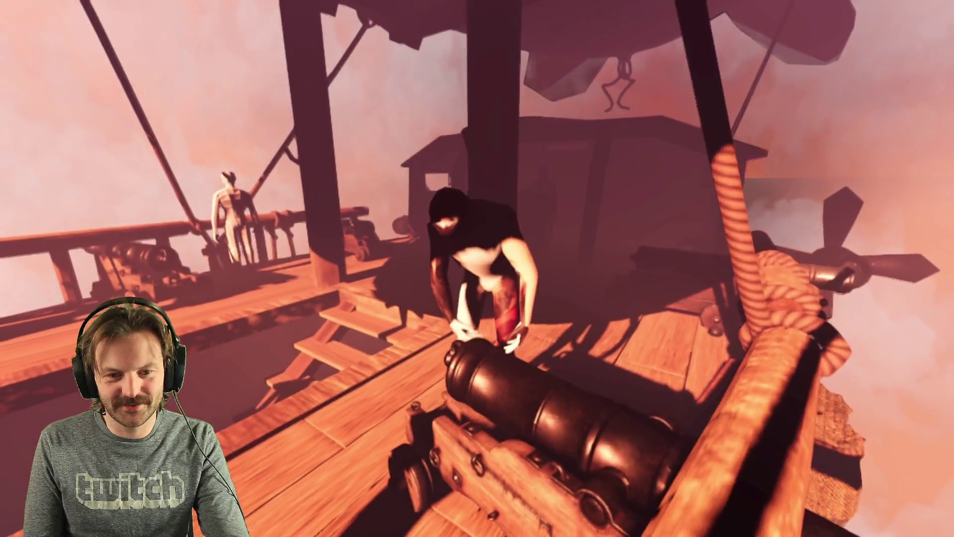
key(w)
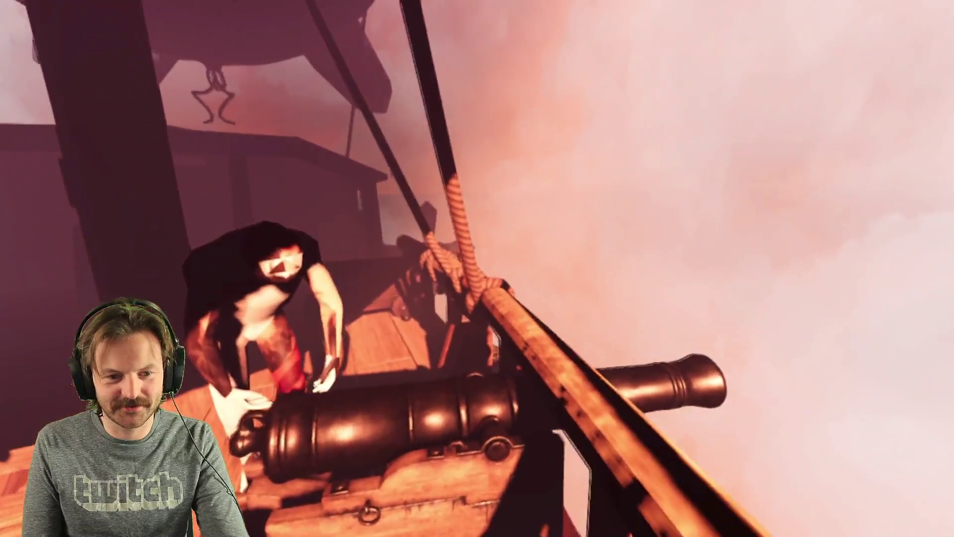